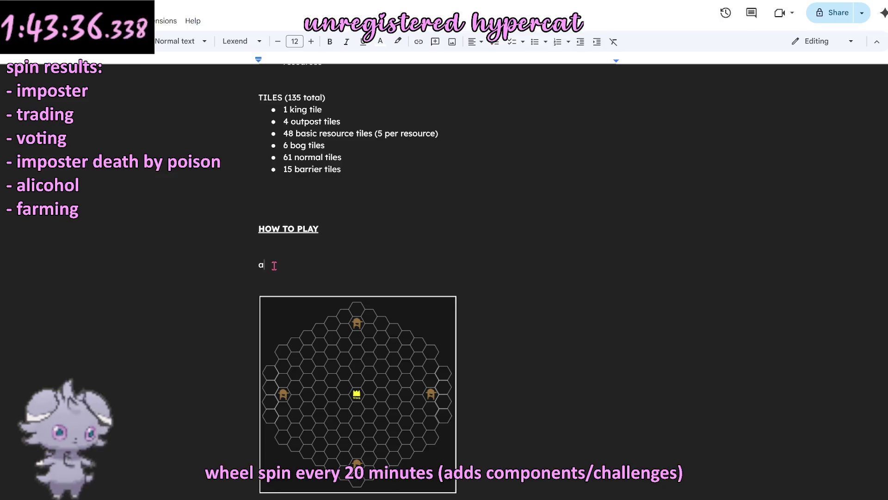
Step: Add a bold Setup heading under HOW TO PLAY and start a numbered list beneath it
key(BackSpace)
key(BackSpace)
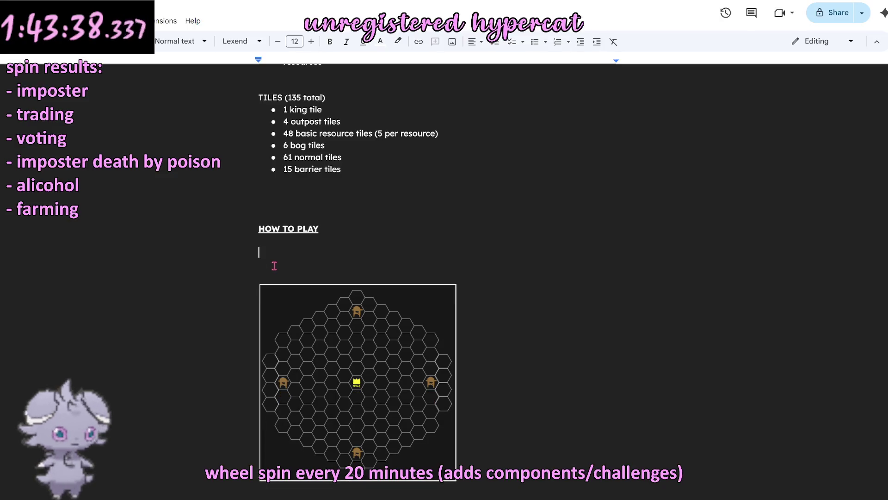
text(Setup)
key(Return)
text(1/.)
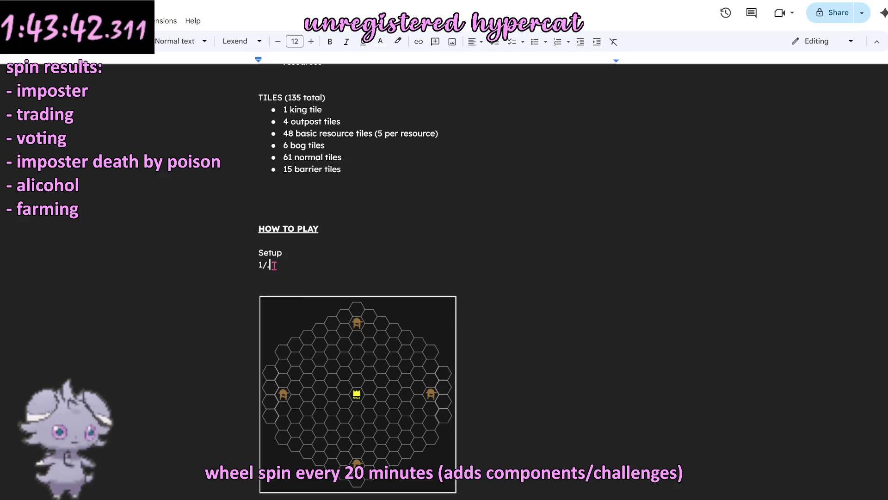
key(BackSpace)
text(.)
double_click(273, 253)
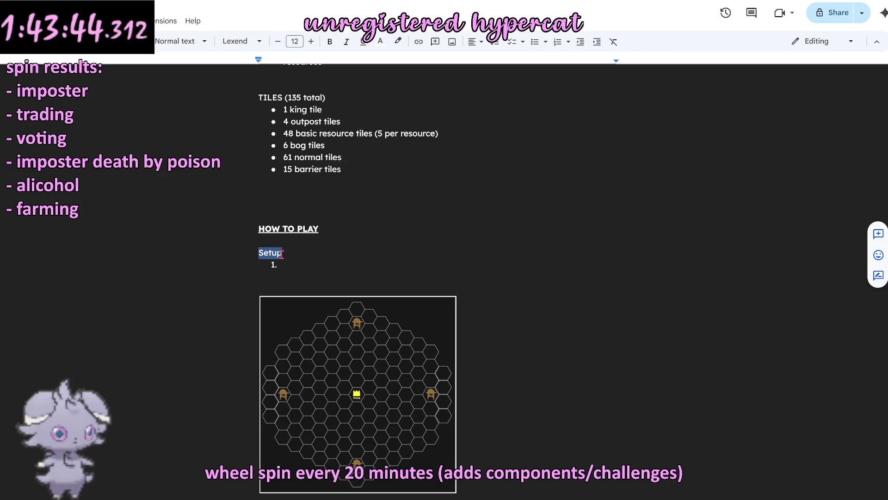
key(ctrl+u)
click(308, 260)
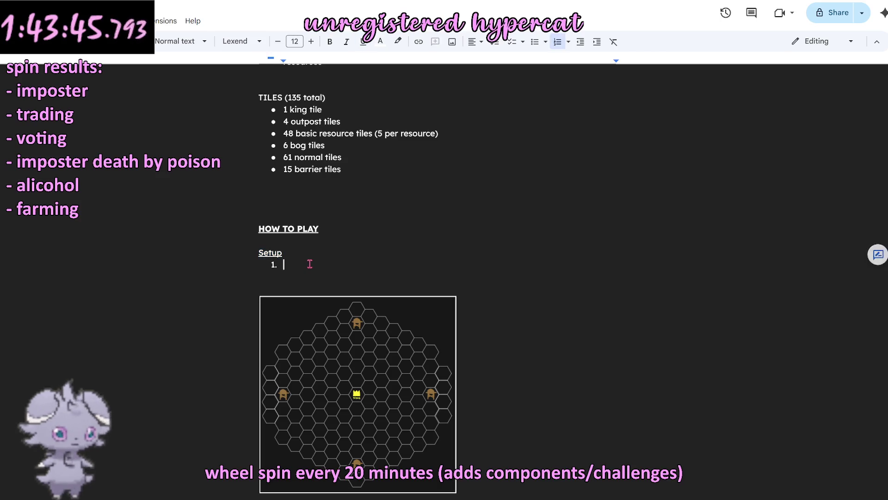
double_click(275, 253)
key(ctrl+b)
Step: Write setup steps 1 and 2 on placing tiles and the KING and OUTPOST tiles, then begin step 3
click(354, 271)
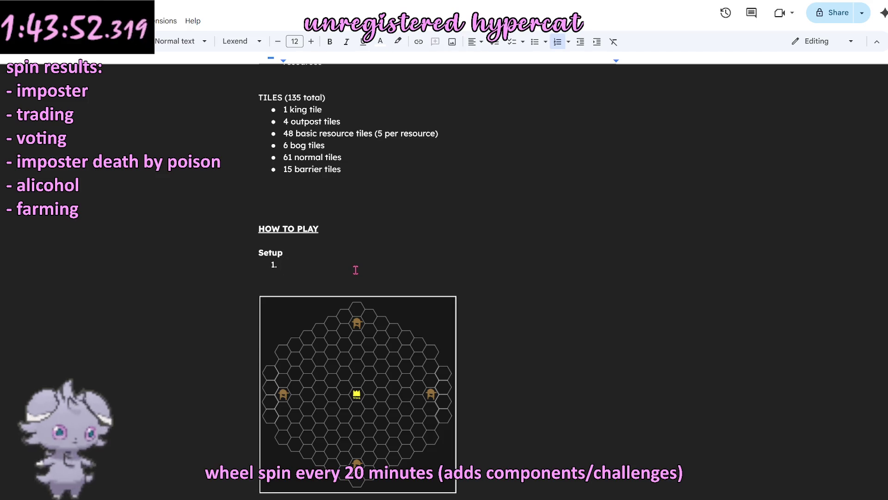
text(Place)
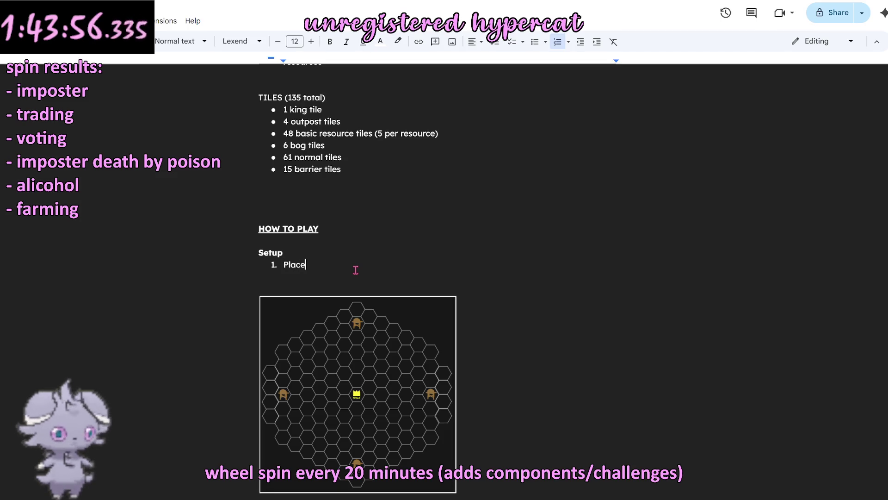
text( the tiles at random in the )
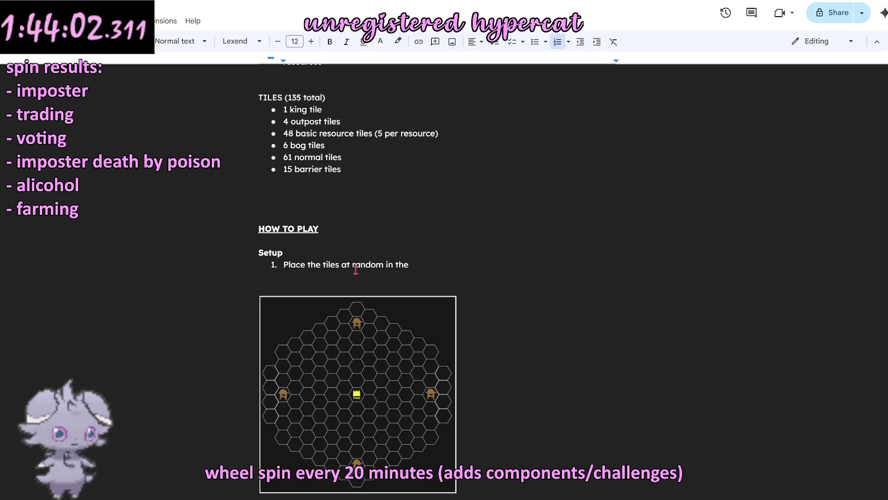
text(designat)
key(BackSpace)
key(BackSpace)
key(BackSpace)
key(BackSpace)
text(pattern shown below)
key(Return)
text(Ensure the )
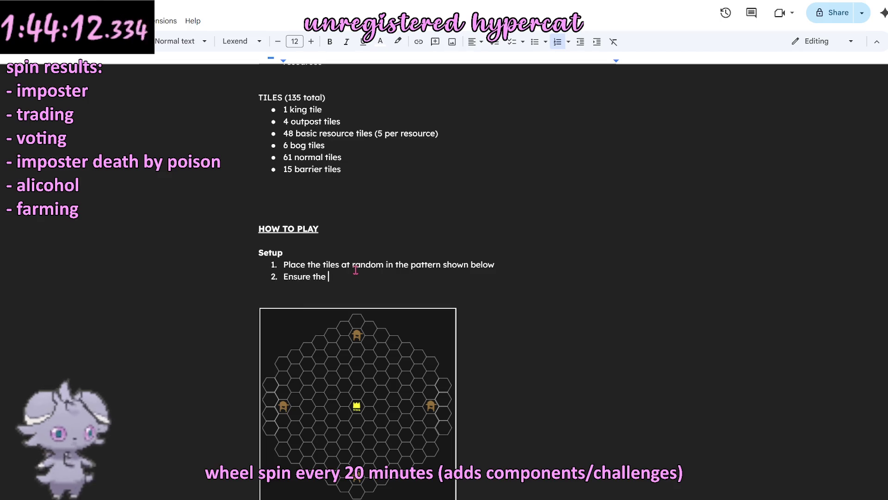
text(KING and OUTPOST tiles )
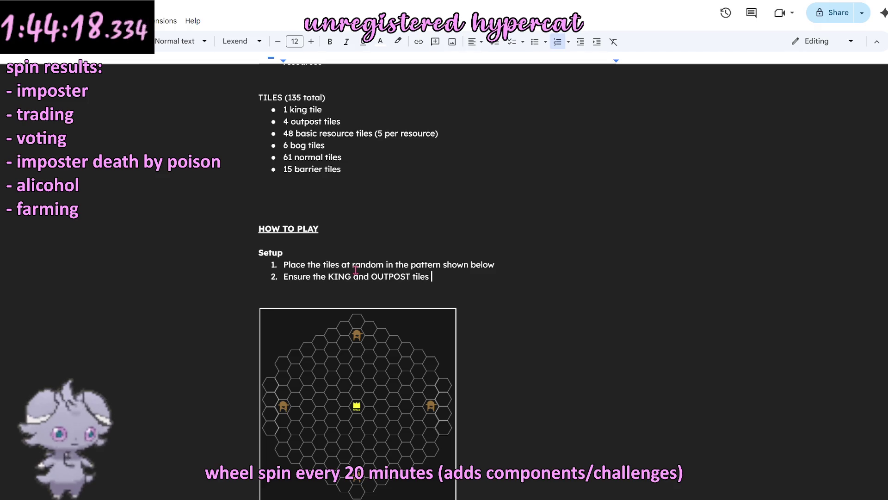
text(are in their designated positions)
key(BackSpace)
key(BackSpace)
key(BackSpace)
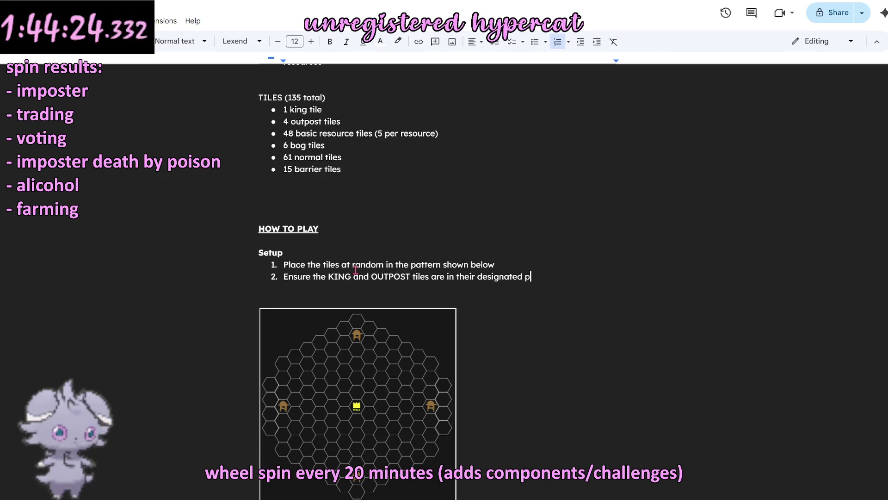
text(locations)
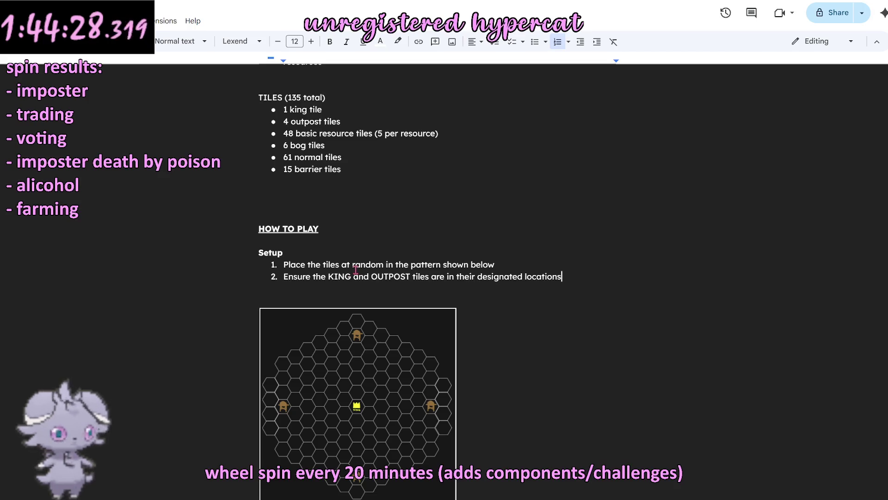
key(Return)
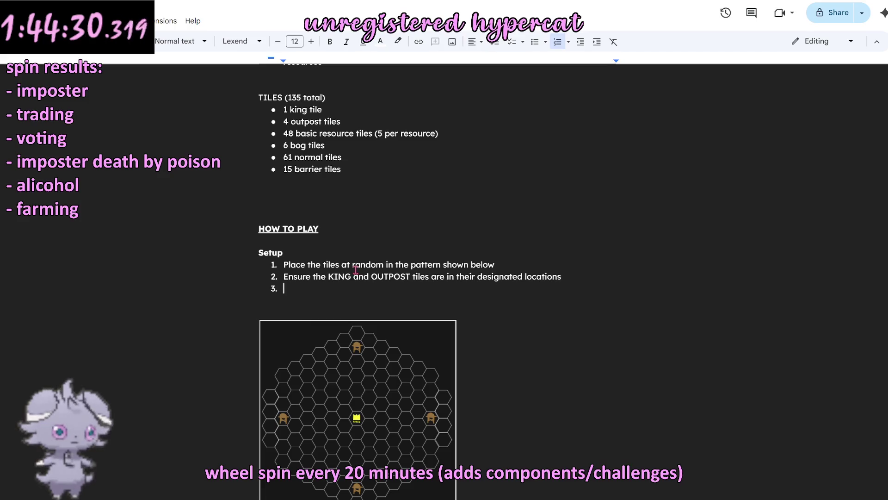
text(If any part)
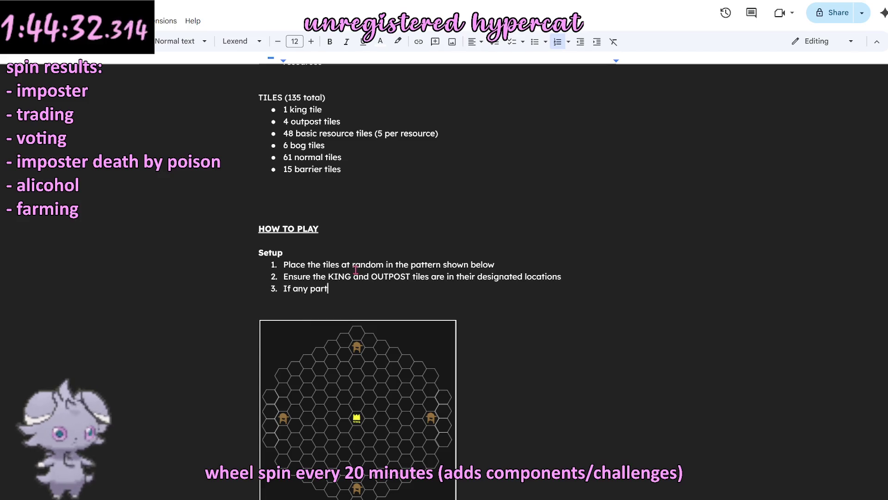
Step: Add indented sub-point 2a about rearranging tiles if barriers block part of the map, fixing 'ot' to 'to'
key(BackSpace)
key(Tab)
text(of the map is inaccessible due ot barriers, )
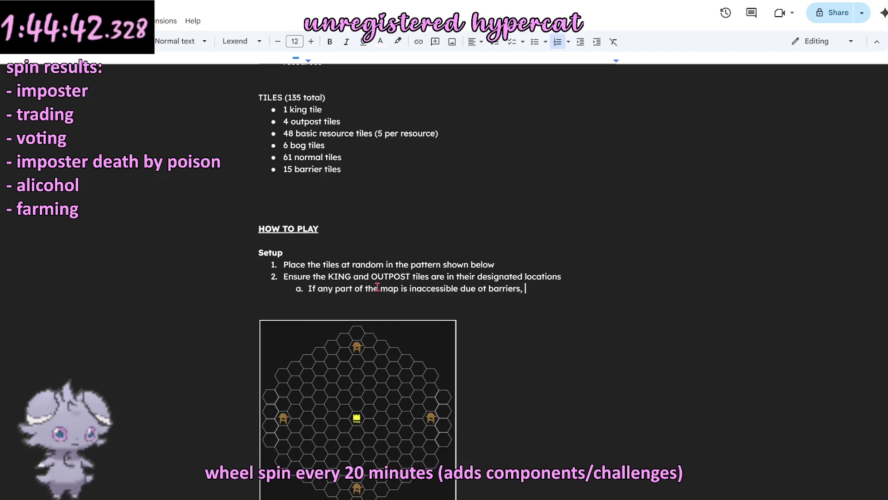
text(r)
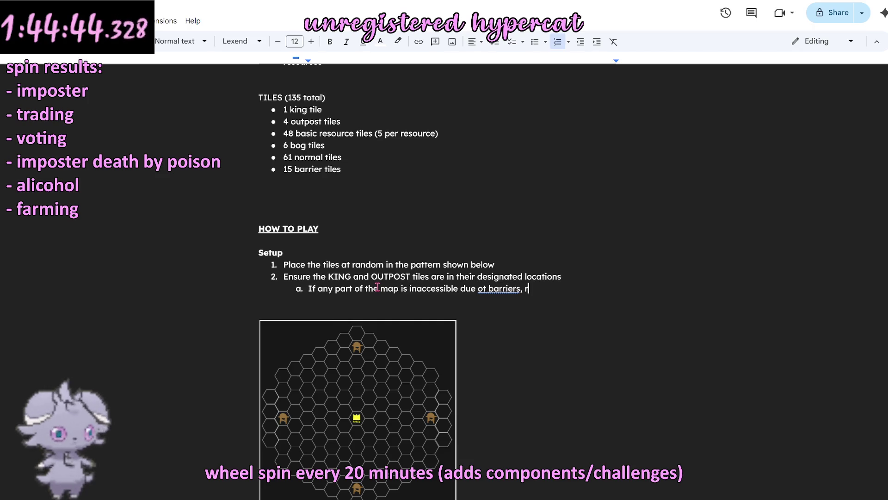
text(earrange them)
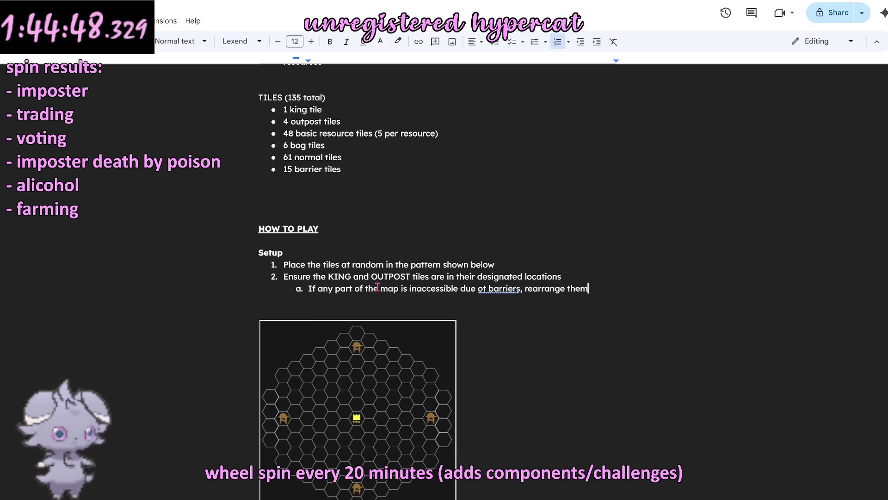
text( as pl)
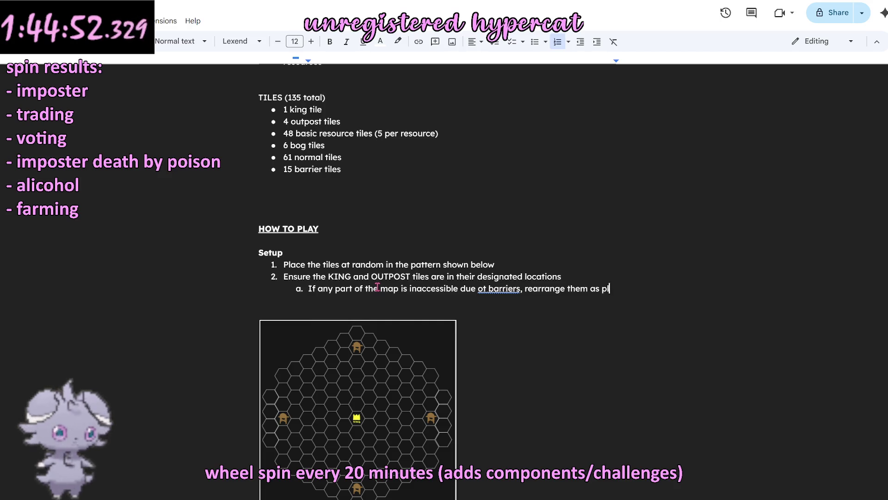
text(ayers see fit)
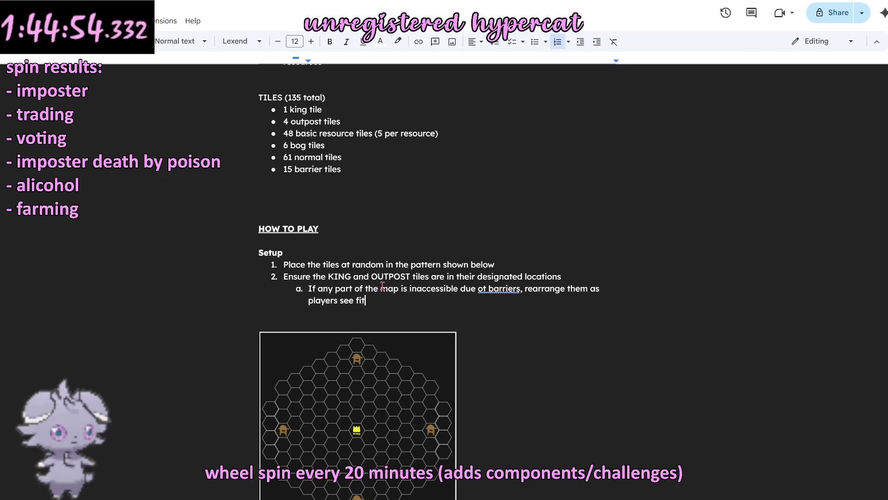
click(489, 288)
click(504, 274)
text(,)
key(Down)
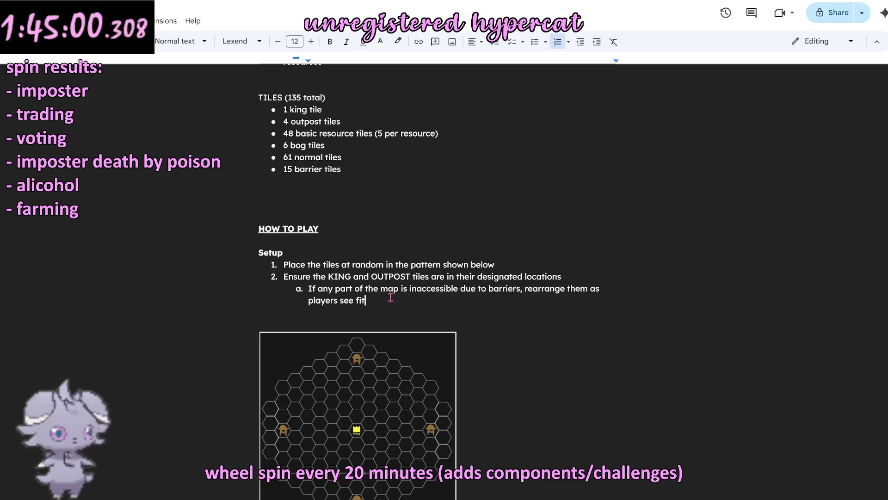
Step: Start an outdented empty step 3 after the sub-point and return to the end of step 2
key(Return)
key(shift+Tab)
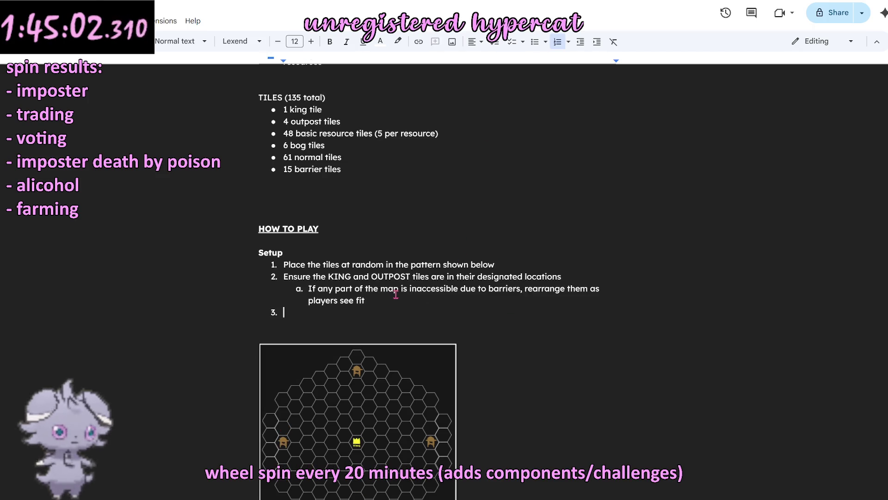
scroll(413, 298, down, 3)
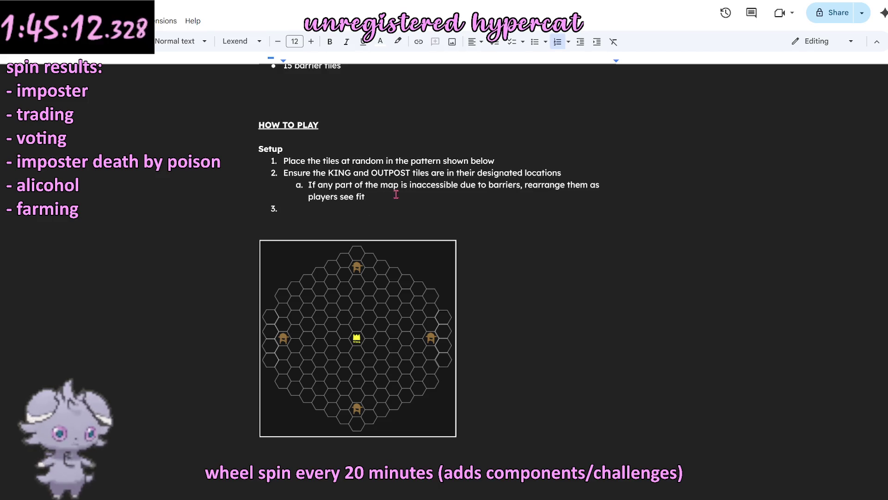
click(570, 173)
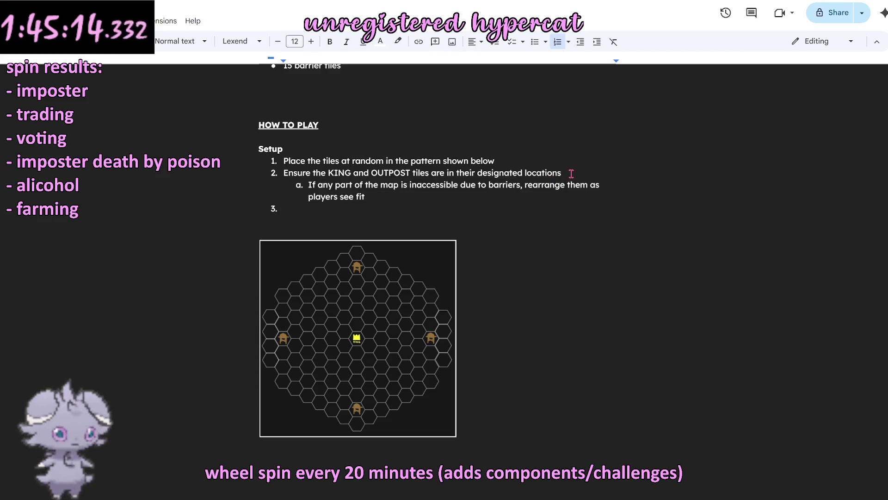
Step: Insert a new step 3 requiring only normal tiles around the KING tile, then switch to the board map drawing
key(Return)
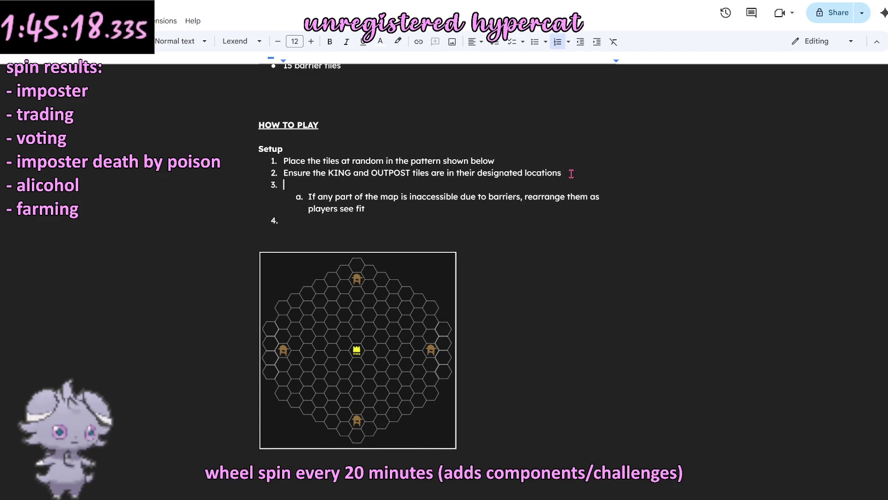
text(Ensure the ring around the KING )
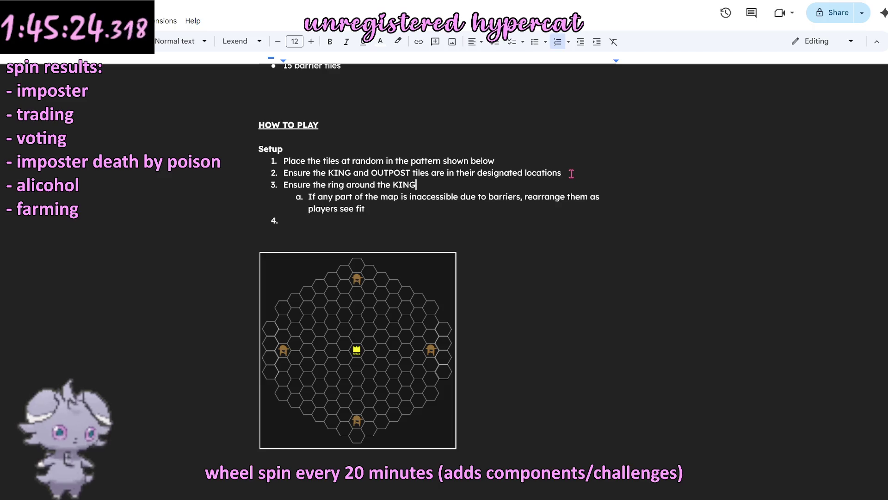
text(tile is)
key(BackSpace)
key(BackSpace)
key(BackSpace)
text(consists)
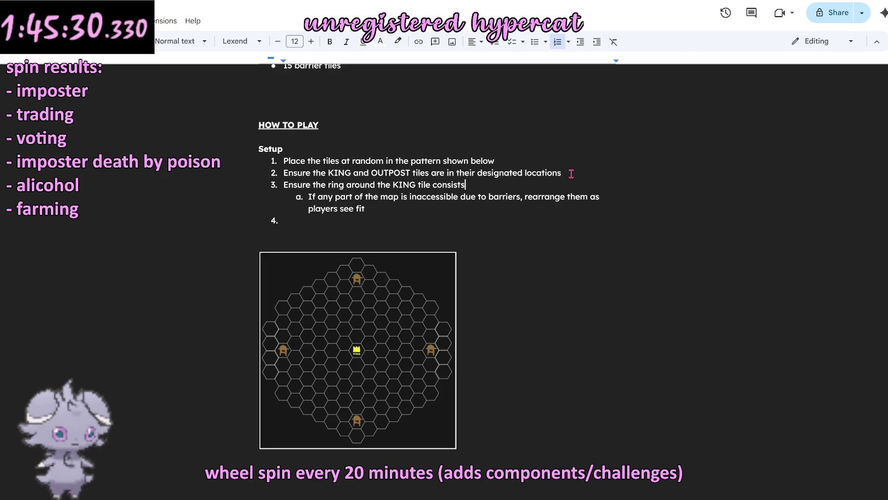
text( only of )
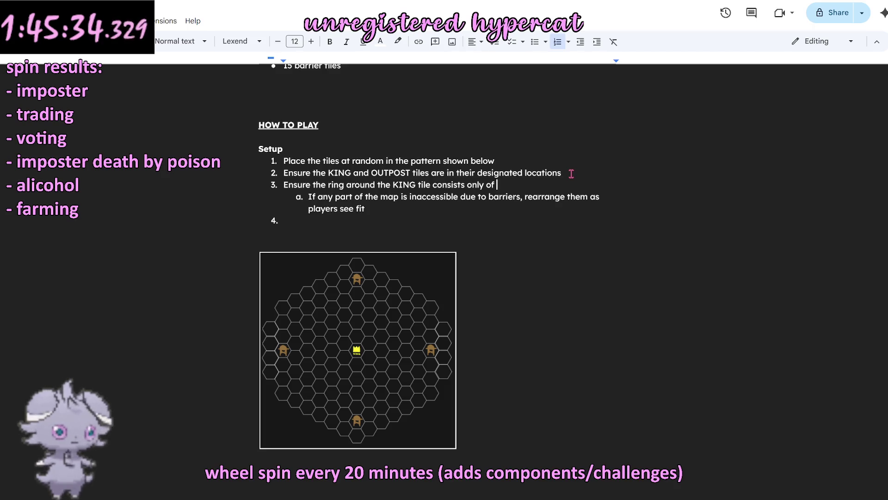
text(normal tiles)
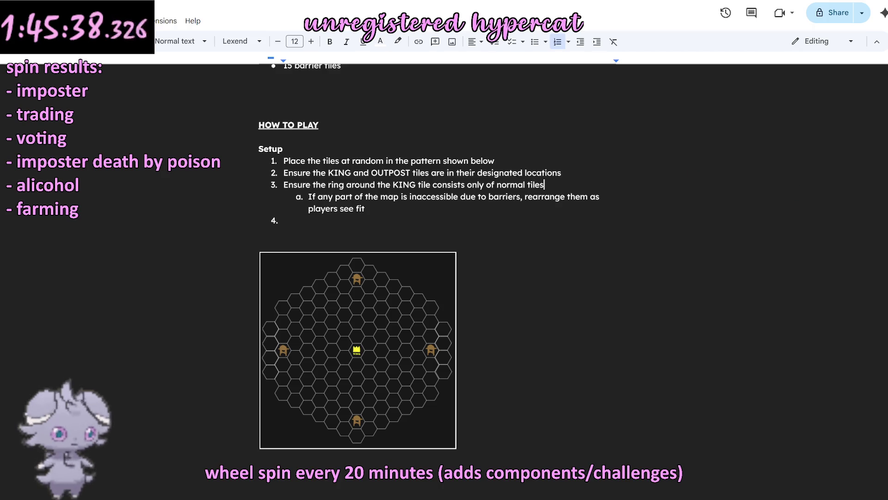
key(alt+Tab)
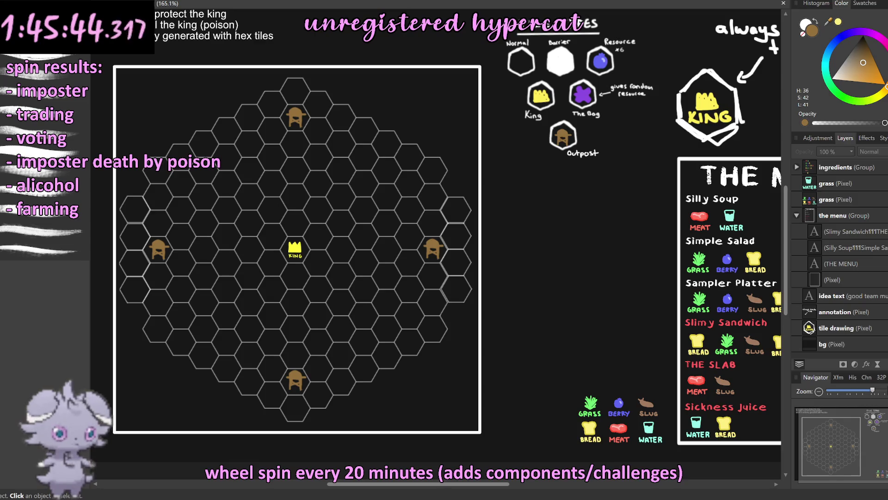
Step: Return to the rules document's tiles list briefly, then switch back to the Affinity Photo board artwork
key(alt+Tab)
scroll(485, 289, up, 3)
scroll(486, 288, up, 2)
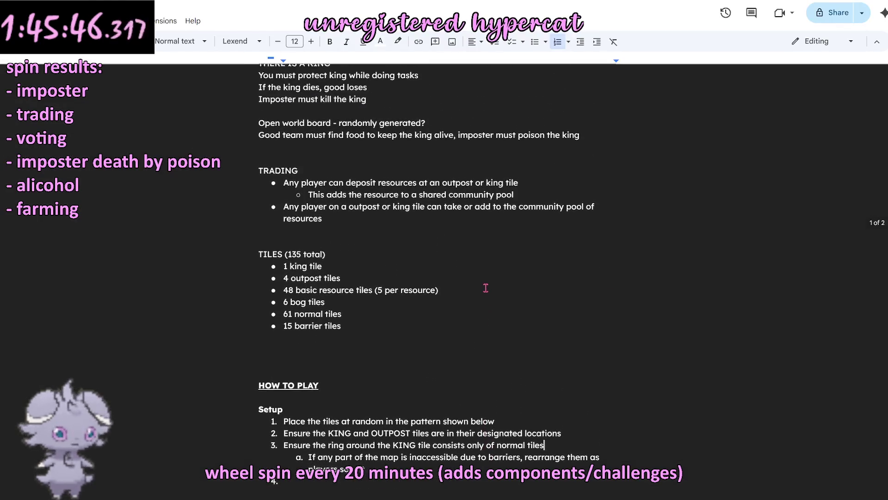
click(363, 326)
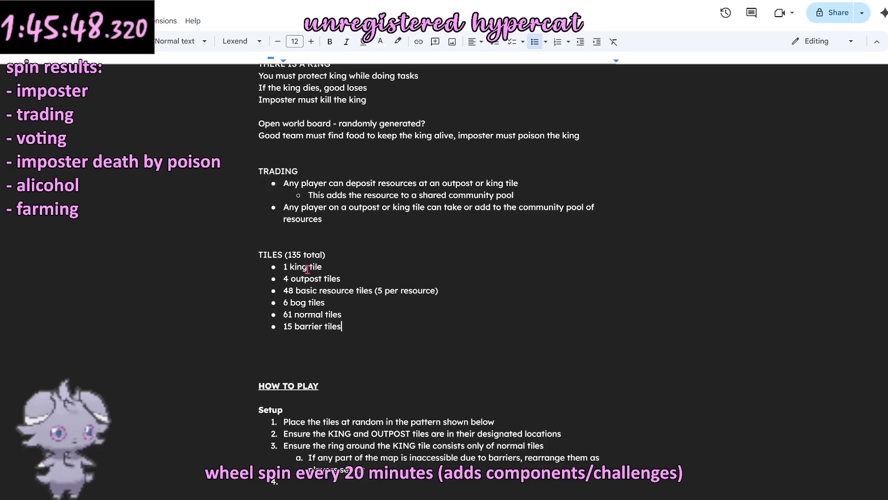
drag(347, 326, 259, 254)
click(422, 321)
scroll(440, 312, down, 3)
scroll(440, 312, down, 2)
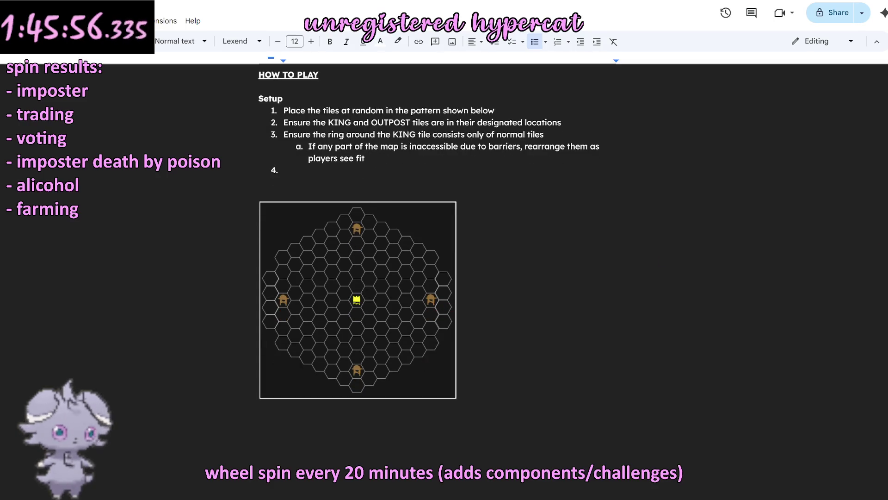
key(alt+Tab)
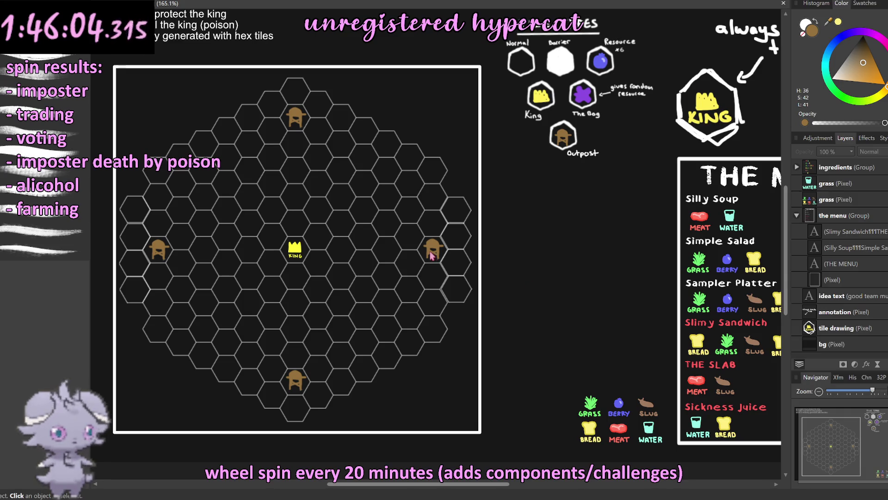
scroll(431, 256, right, 3)
scroll(429, 254, right, 1)
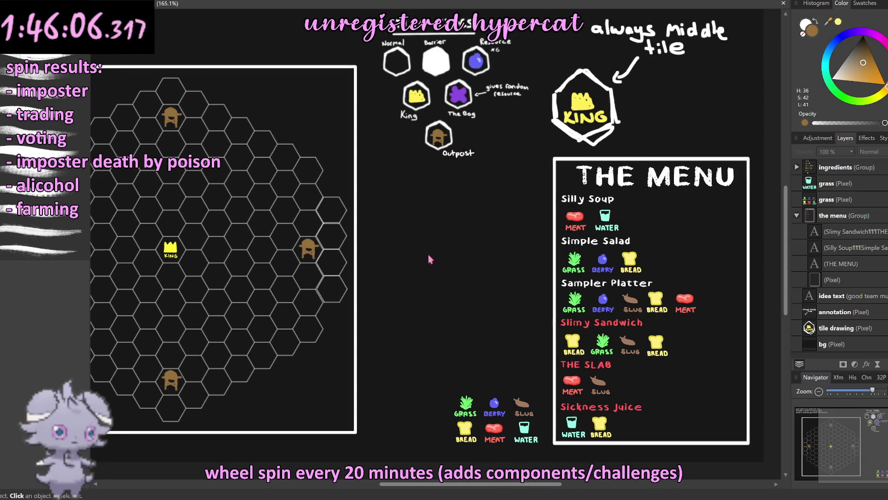
scroll(428, 257, right, 1)
scroll(427, 256, right, 1)
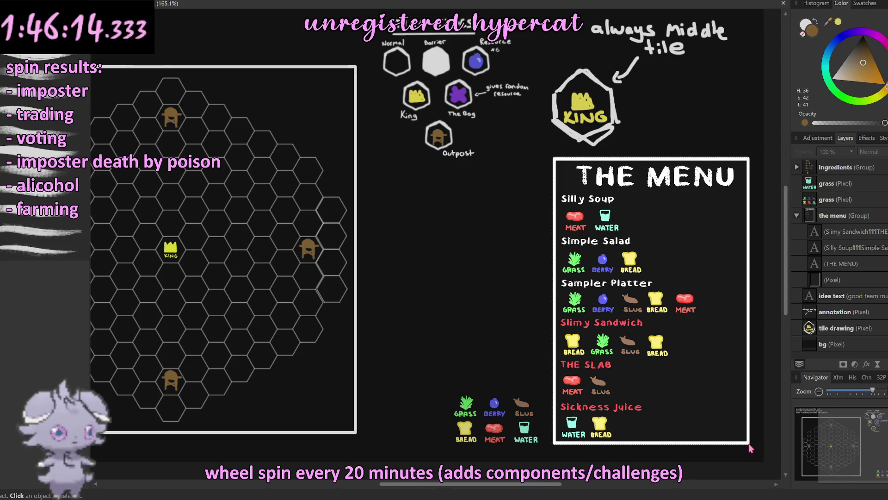
Step: Capture THE MENU artwork as a screenshot to the clipboard and return to the rules document
click(652, 300)
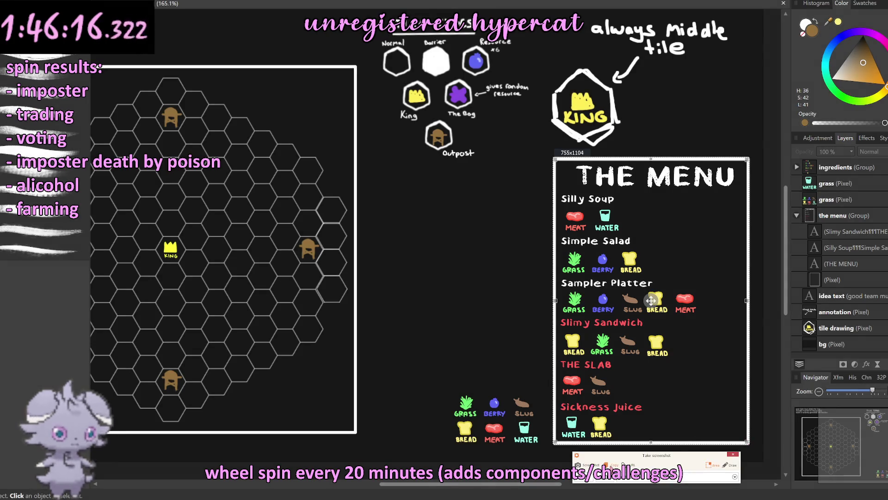
key(ctrl+c)
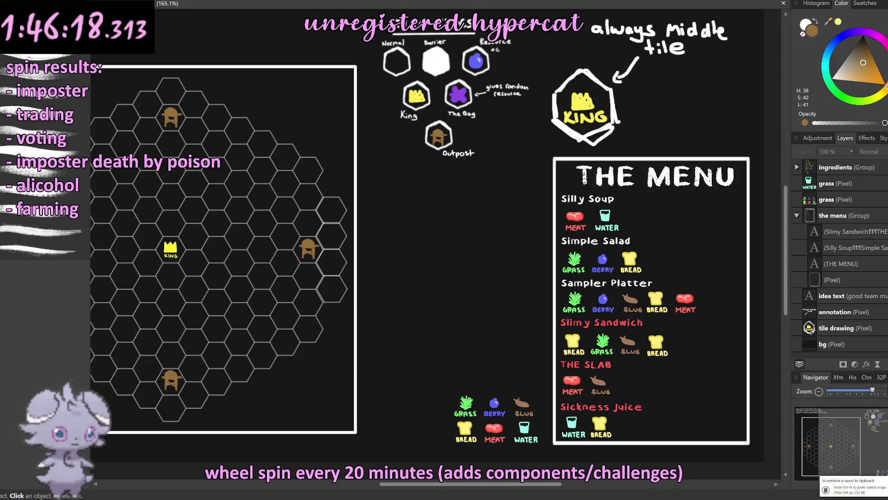
key(alt+Tab)
scroll(433, 286, down, 2)
scroll(425, 295, down, 3)
scroll(425, 295, up, 3)
Step: Shrink the hex board map image and paste the captured menu image below it
click(437, 357)
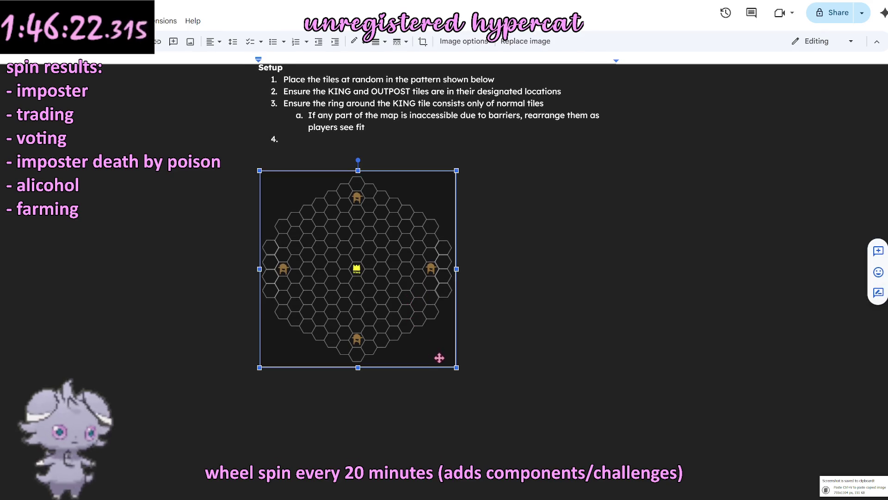
drag(456, 368, 384, 296)
click(418, 329)
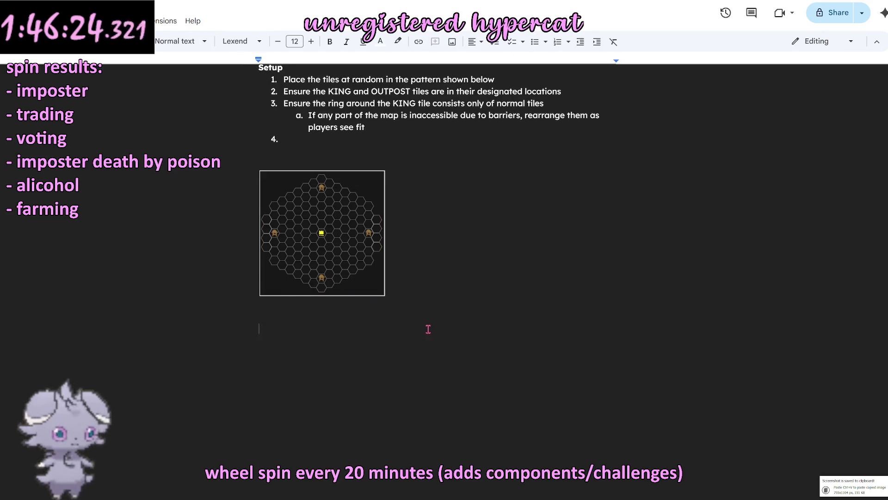
key(ctrl+v)
Step: Shrink the pasted menu image and move to the empty line below the map
click(429, 330)
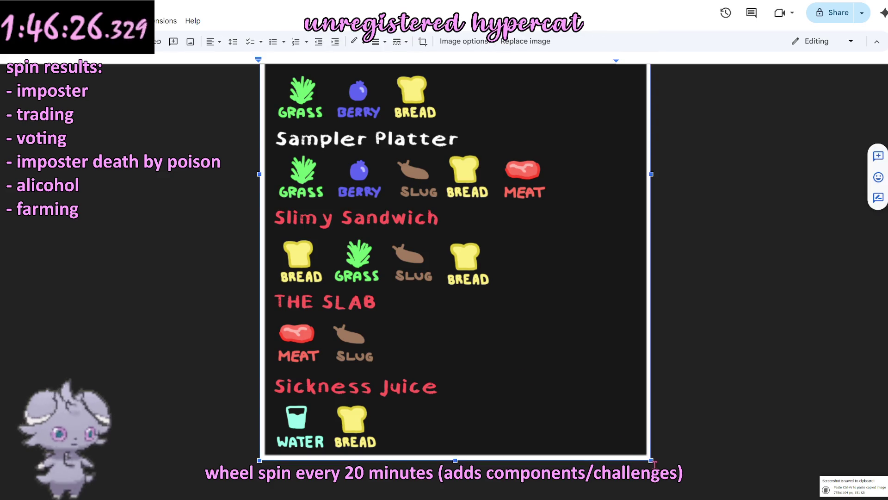
drag(651, 461, 367, 264)
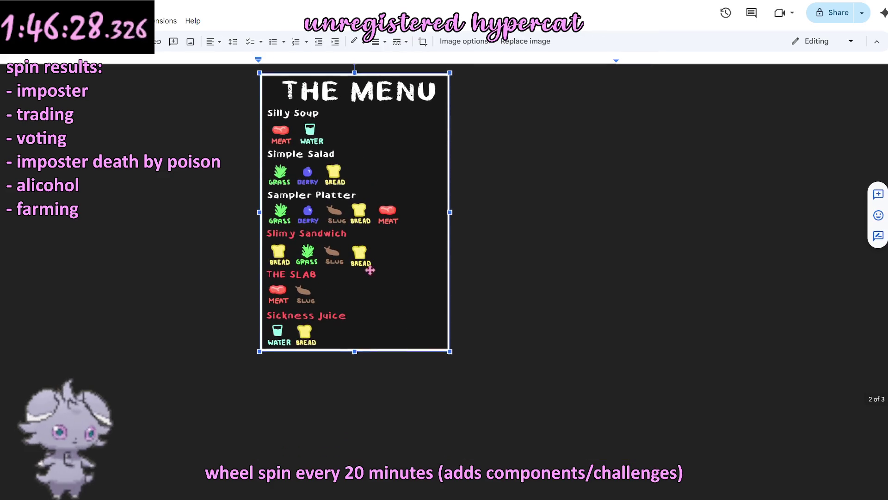
drag(452, 354, 378, 250)
click(458, 339)
scroll(458, 334, up, 5)
click(459, 332)
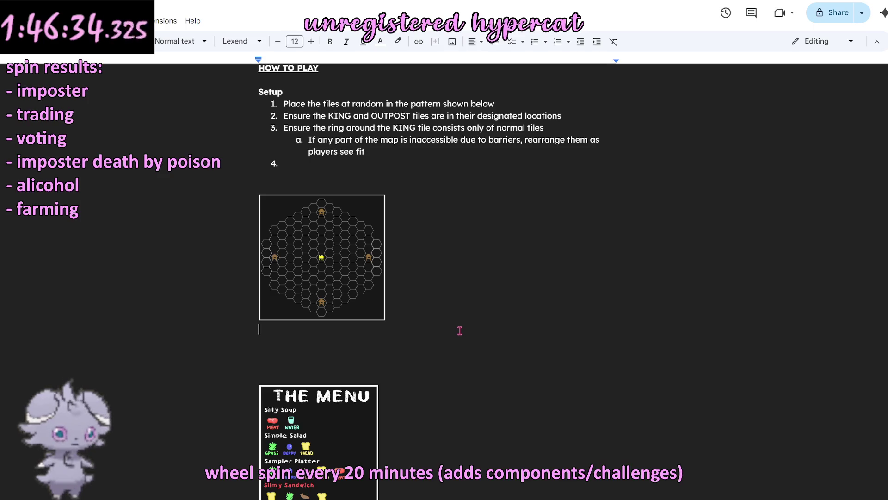
scroll(428, 308, up, 2)
scroll(429, 307, up, 2)
scroll(428, 307, up, 2)
scroll(428, 307, up, 1)
scroll(428, 308, down, 1)
scroll(427, 307, down, 2)
scroll(425, 307, down, 1)
scroll(425, 308, down, 1)
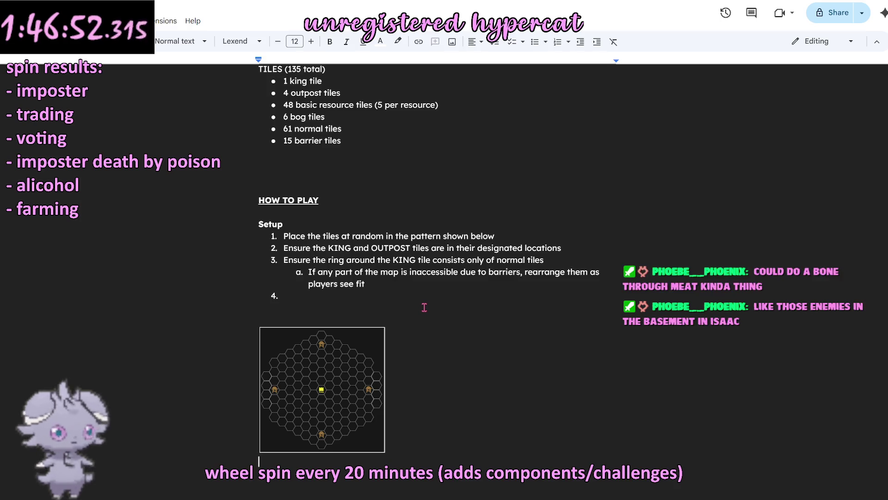
scroll(359, 212, down, 3)
scroll(359, 236, down, 2)
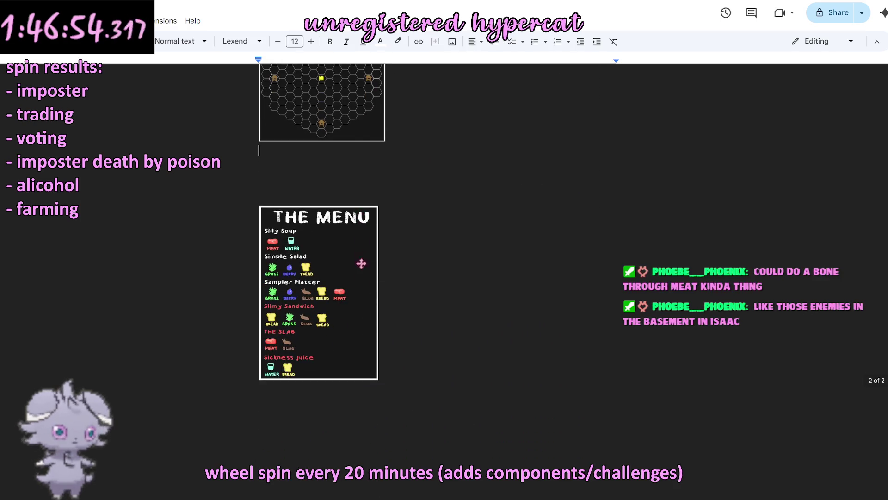
click(432, 317)
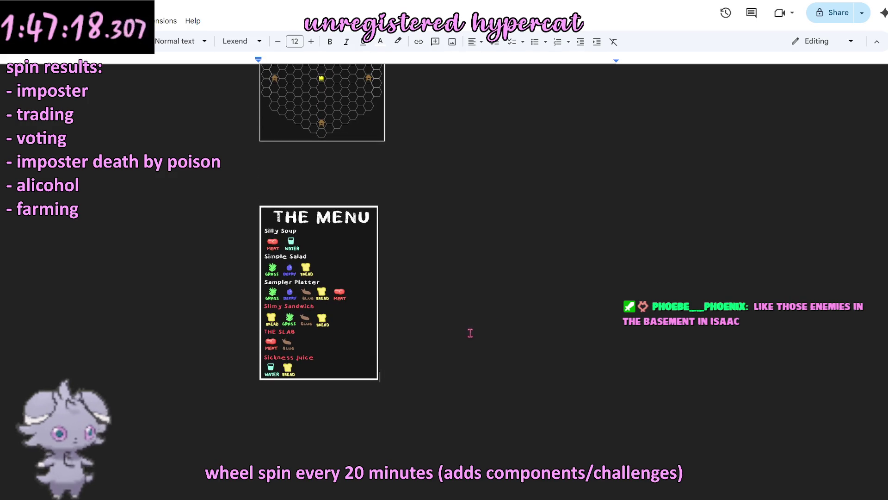
scroll(470, 327, up, 4)
scroll(471, 327, up, 3)
scroll(471, 328, down, 2)
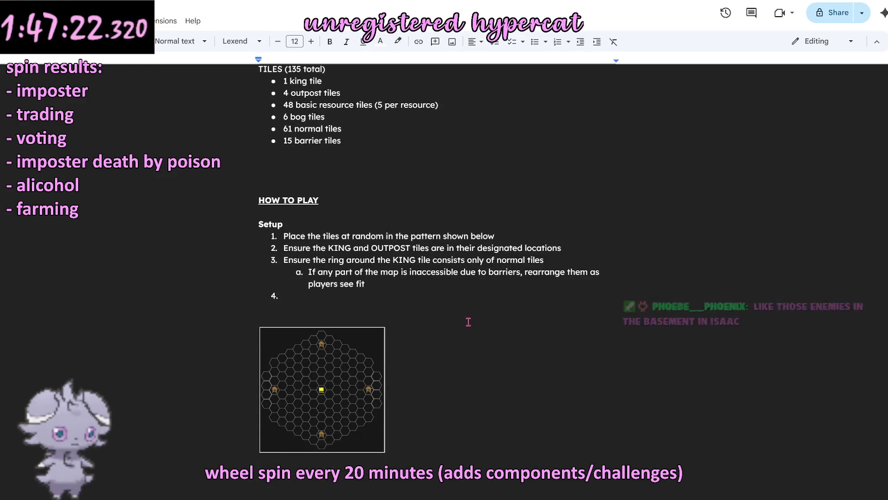
scroll(494, 332, down, 2)
scroll(492, 333, up, 1)
scroll(487, 335, down, 2)
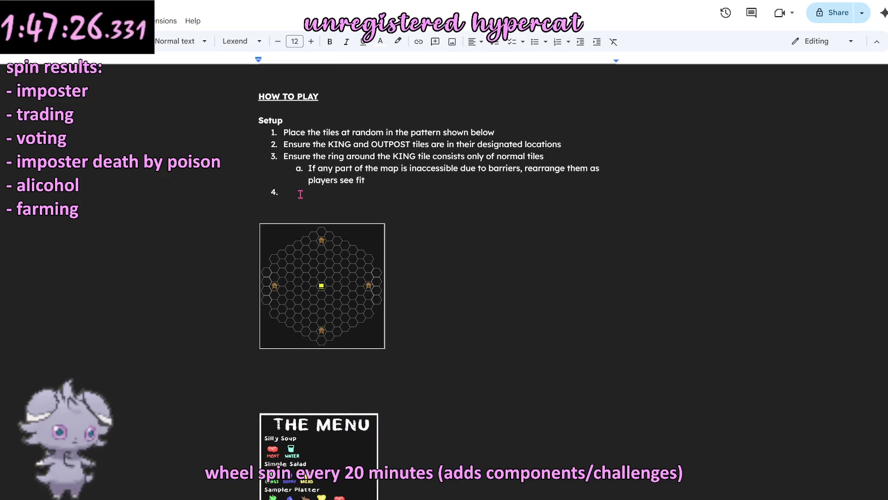
click(300, 193)
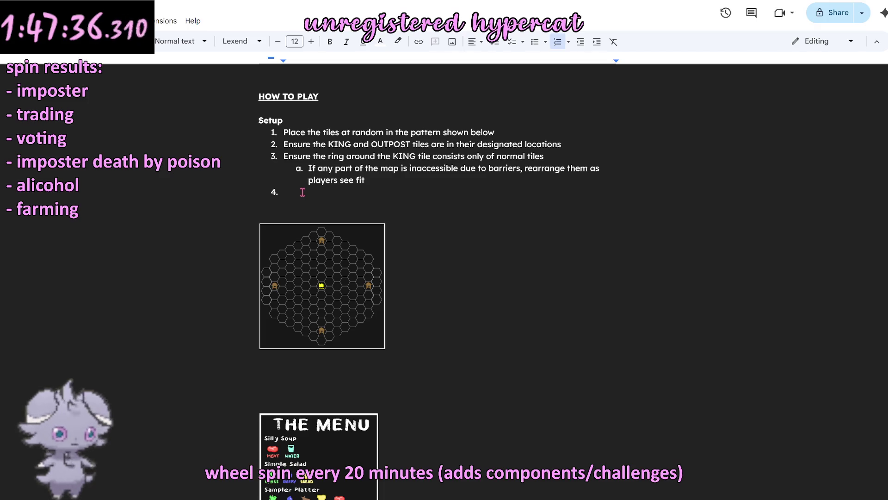
text(Place all playter )
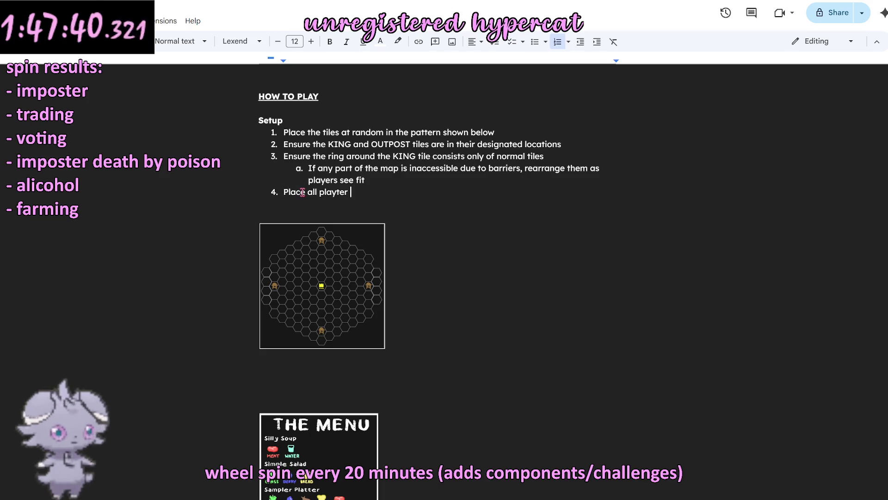
key(BackSpace)
key(BackSpace)
key(BackSpace)
key(BackSpace)
text(er tokens )
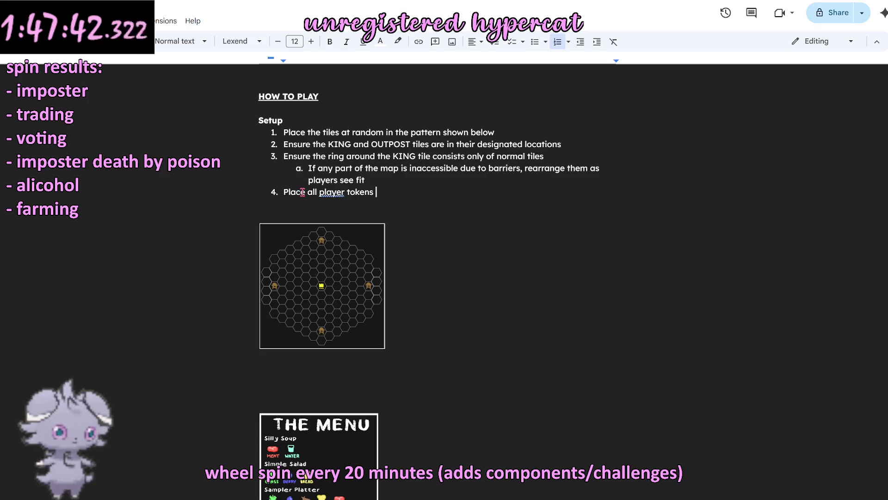
text(on the KING tile )
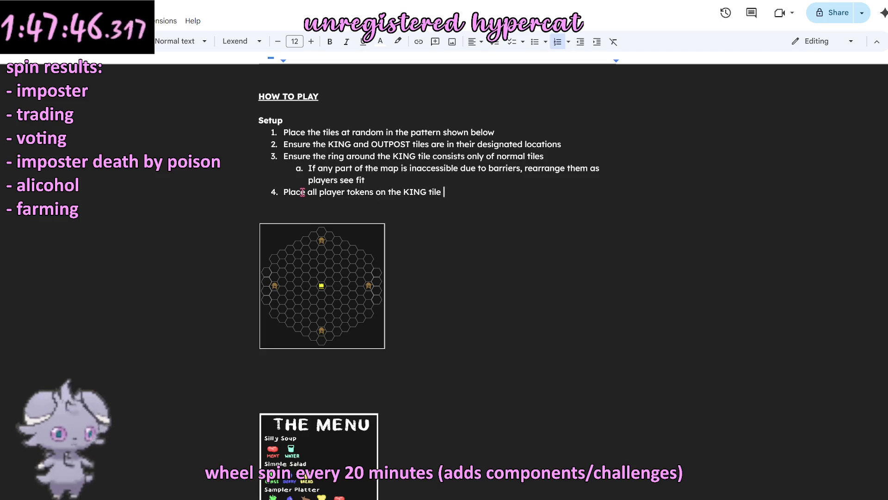
text(to begin play)
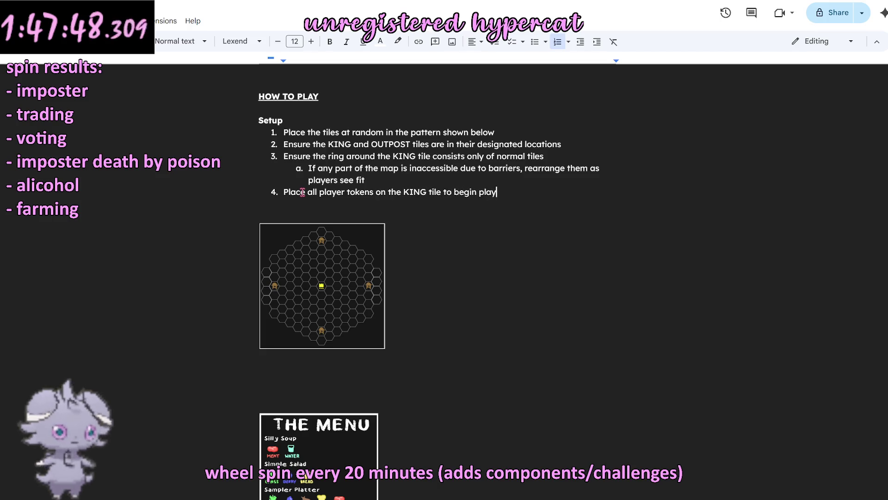
Step: Insert a new setup step above the tokens step for drawing a secret role card
click(283, 192)
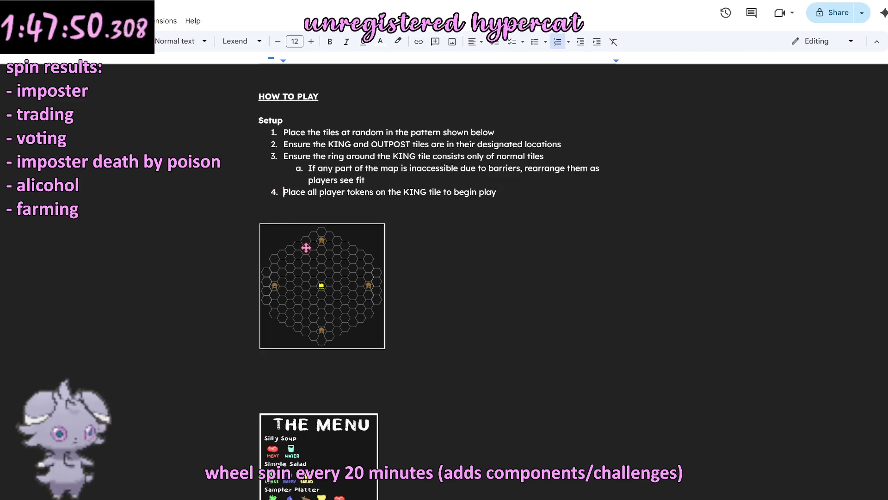
key(Return)
text(Each player draws a ro)
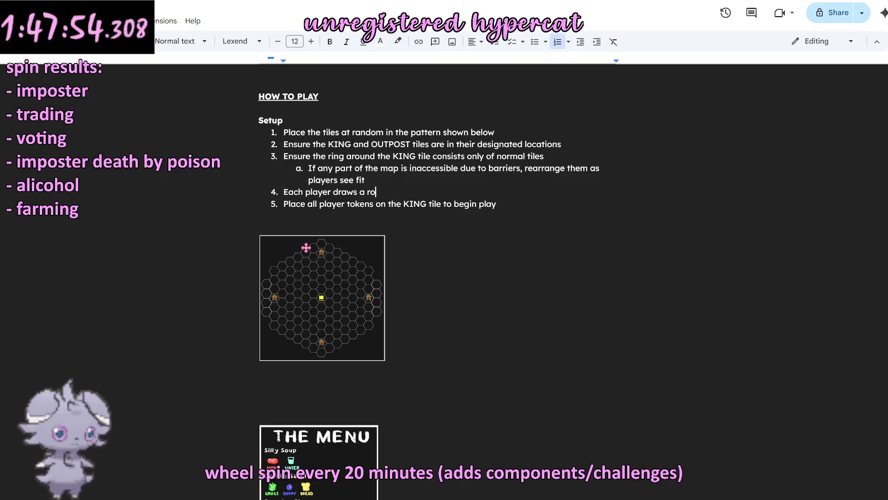
text(le card)
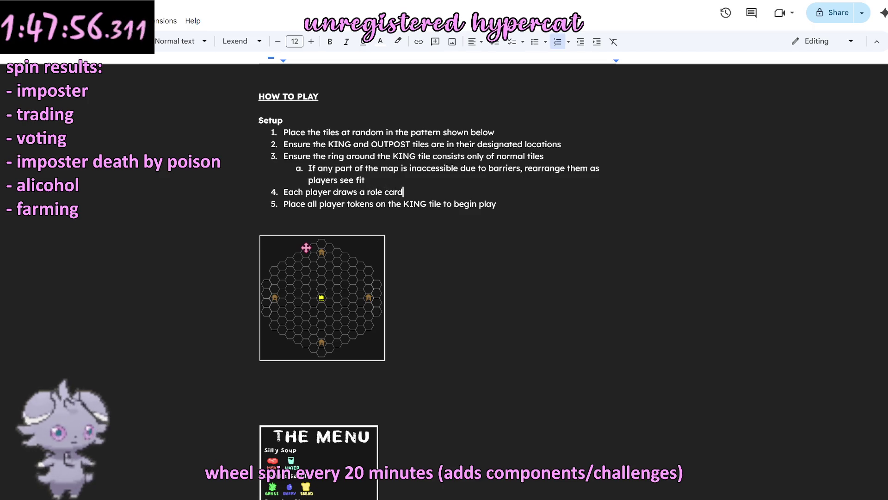
text( and keeps it secret (for )
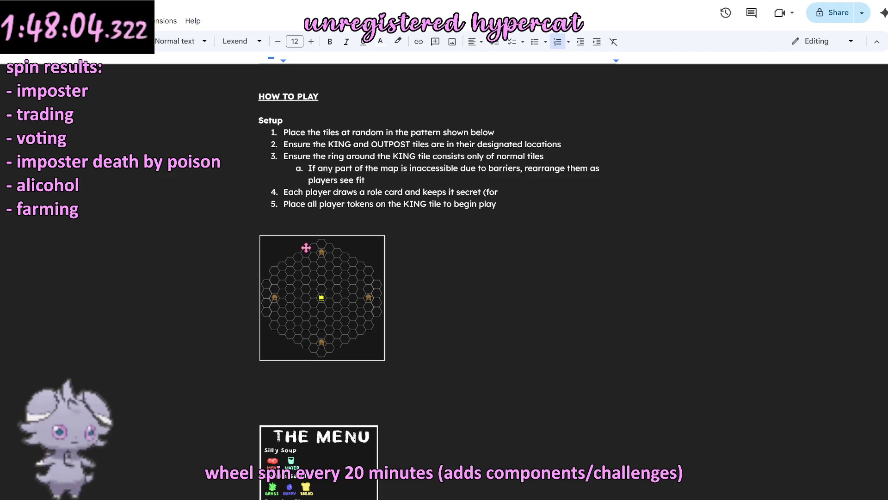
text(farmer or imposter))
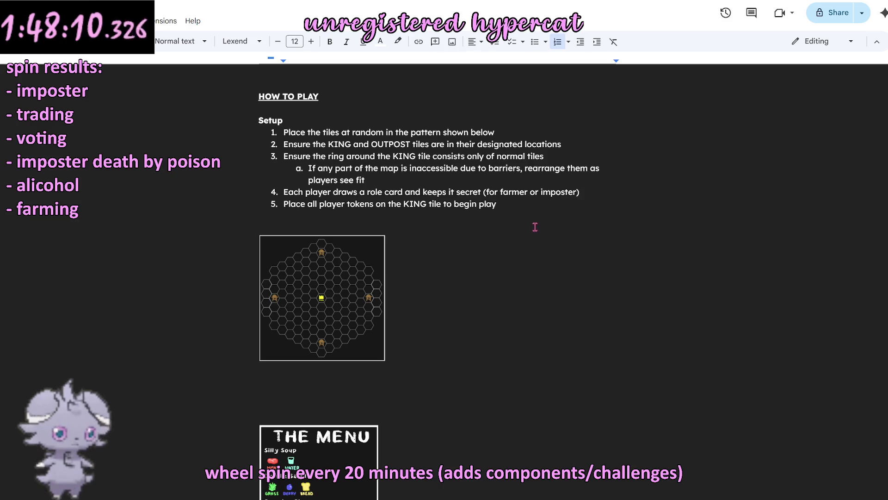
Step: Replace 'imposter' in step 4 and italicize the note '(for farmer or assassin)'
double_click(558, 192)
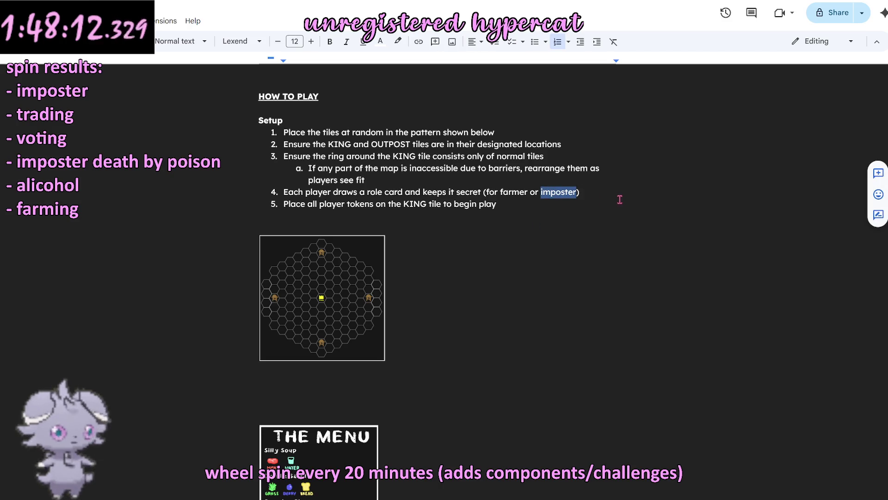
text(assassin)
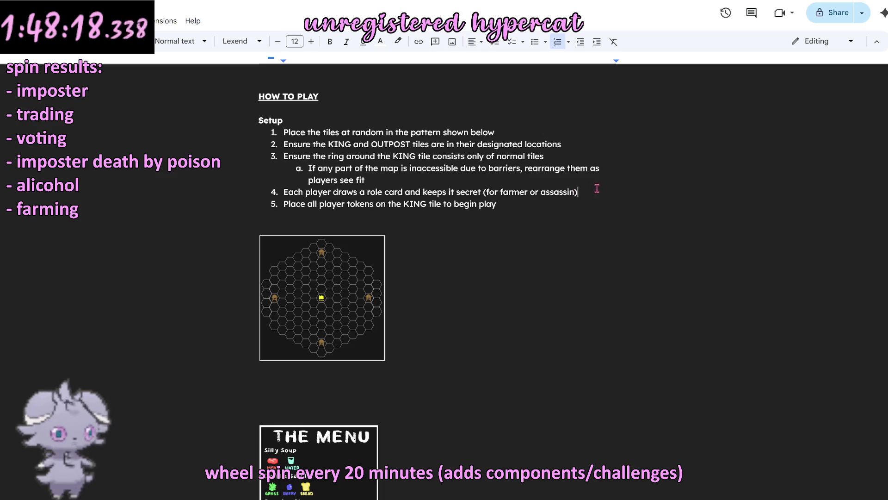
drag(579, 194, 481, 194)
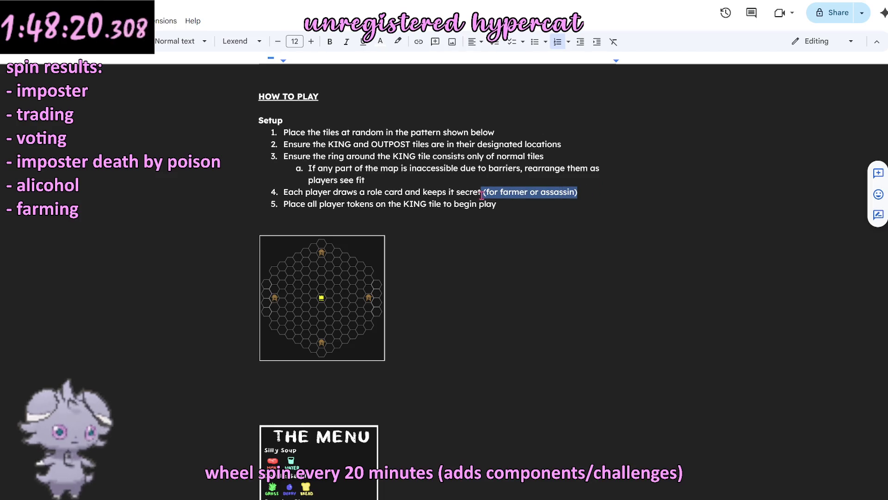
drag(580, 192, 482, 193)
key(ctrl+i)
click(543, 251)
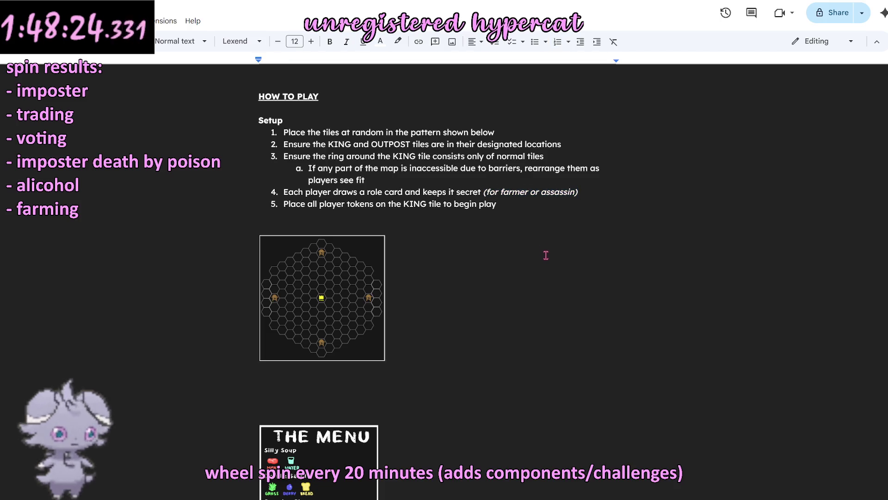
scroll(543, 292, up, 3)
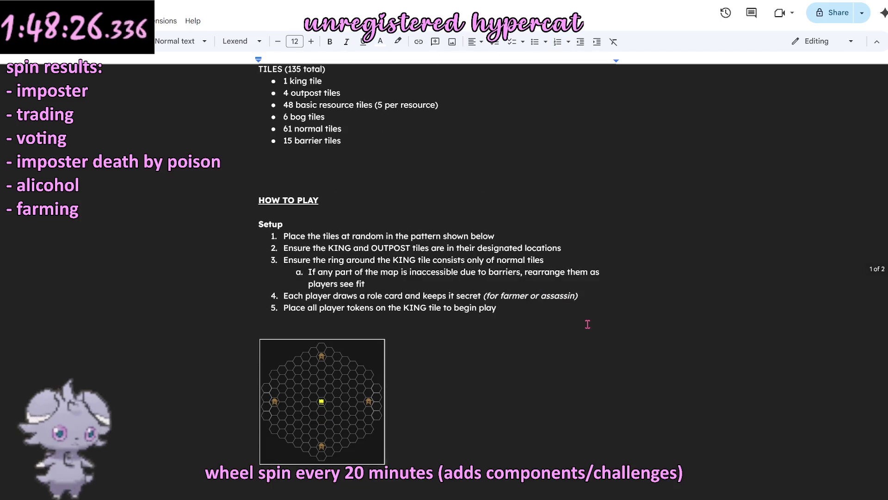
scroll(480, 329, down, 3)
scroll(476, 328, down, 1)
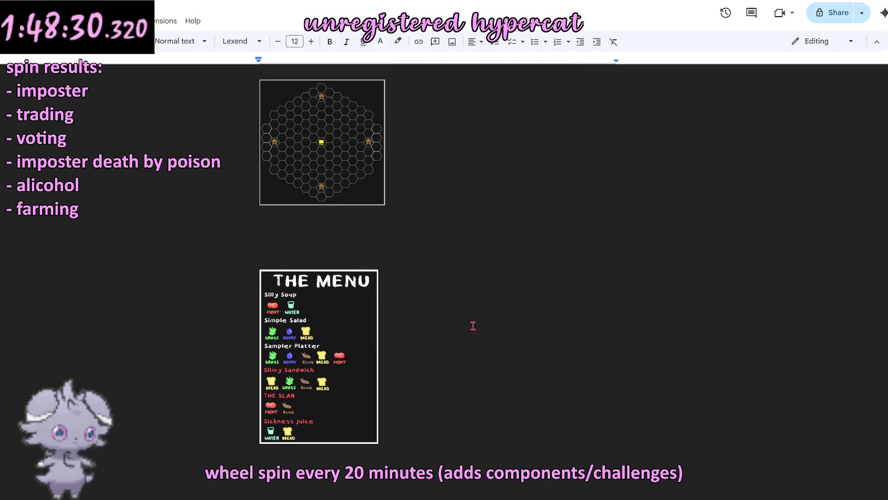
scroll(475, 323, up, 3)
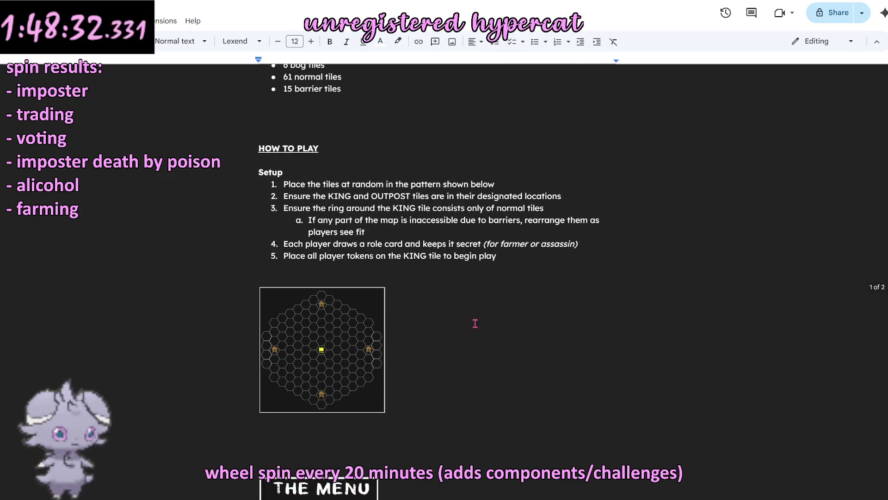
scroll(476, 323, down, 1)
scroll(475, 325, down, 2)
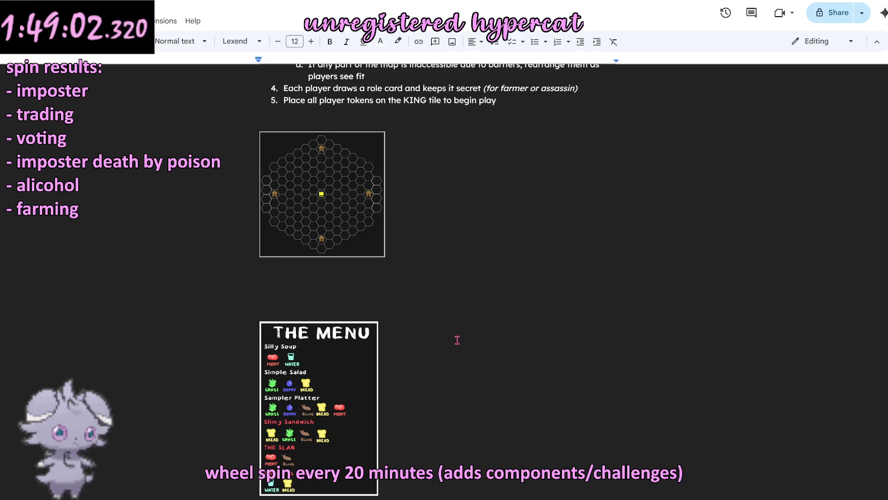
Step: Add a blank line after setup step 5, above the hex board image
click(439, 300)
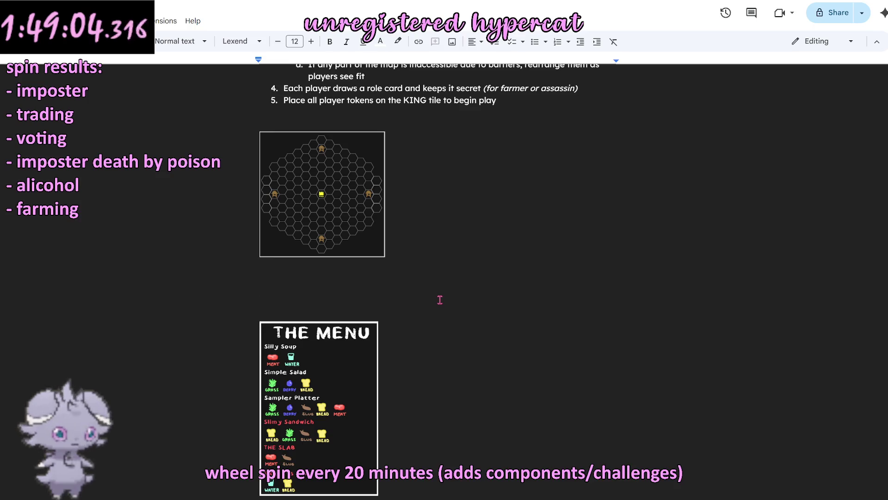
scroll(437, 297, up, 4)
scroll(438, 297, up, 3)
scroll(436, 295, down, 1)
scroll(436, 296, down, 3)
scroll(435, 296, down, 5)
scroll(434, 297, down, 2)
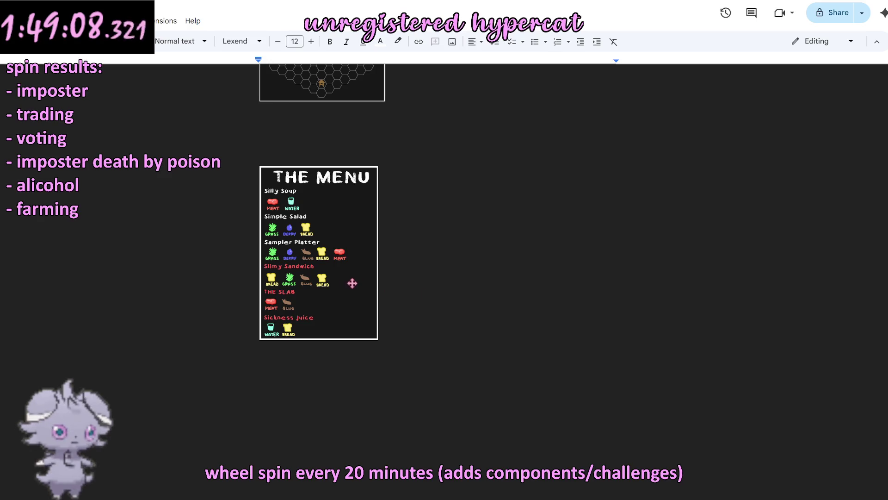
click(420, 147)
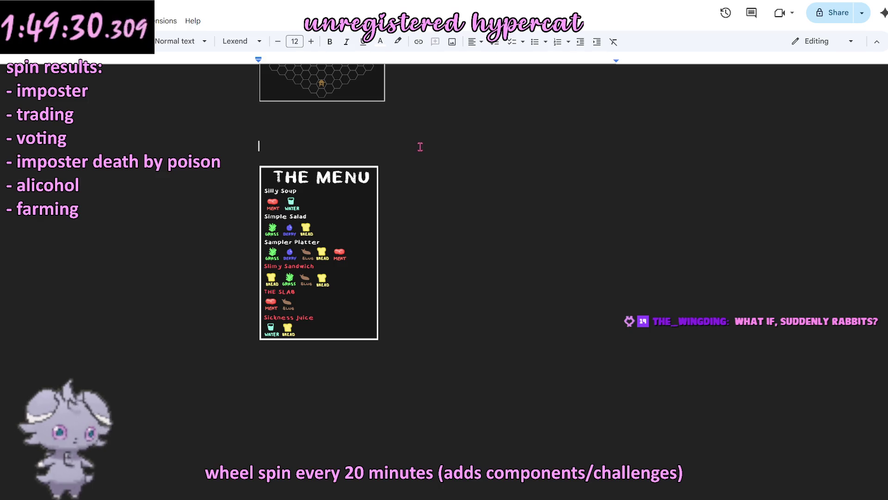
scroll(430, 208, up, 2)
scroll(439, 292, up, 1)
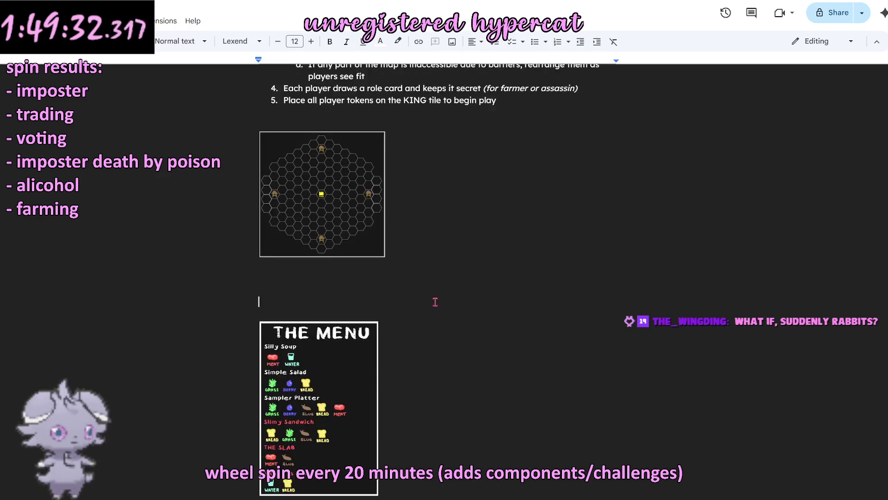
scroll(429, 306, up, 3)
scroll(420, 310, up, 2)
scroll(399, 334, down, 7)
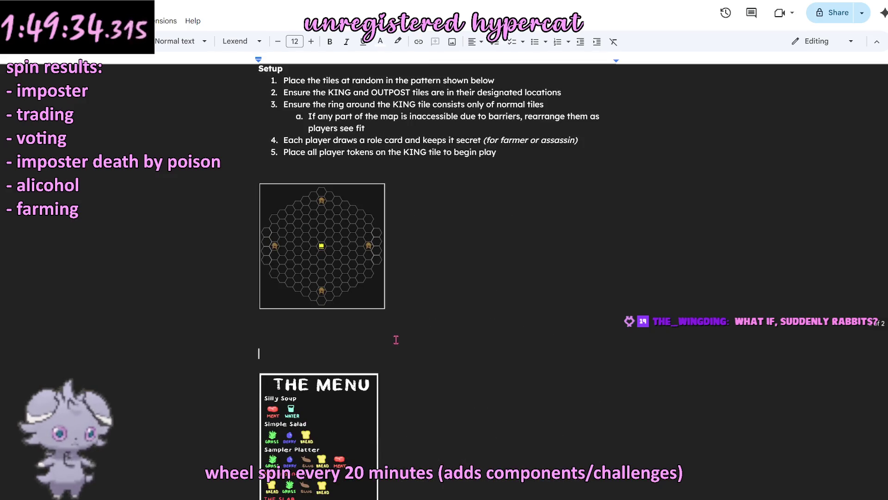
scroll(407, 339, down, 3)
scroll(407, 338, down, 5)
scroll(406, 337, up, 3)
scroll(408, 339, up, 2)
scroll(407, 338, up, 3)
scroll(407, 338, up, 3)
scroll(406, 338, down, 3)
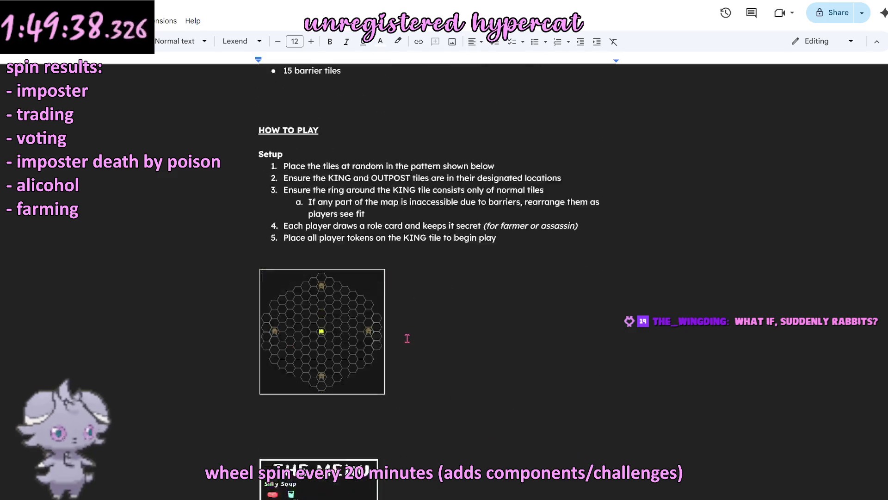
scroll(409, 278, down, 3)
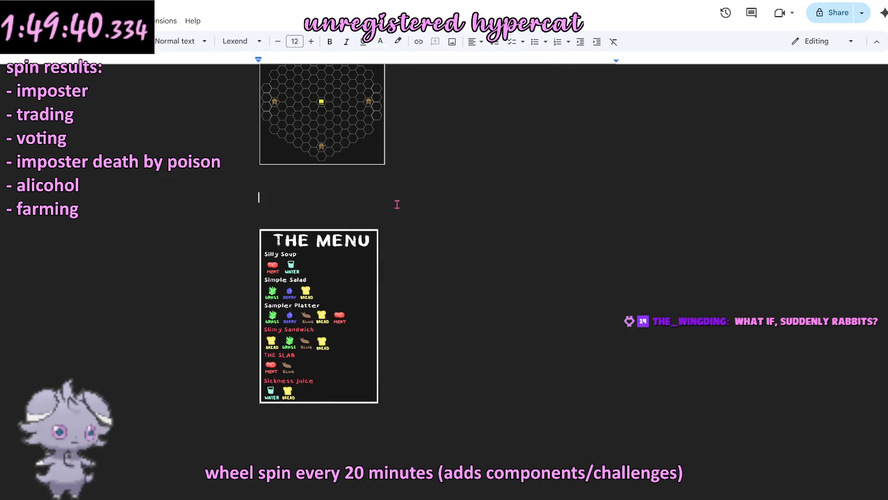
scroll(406, 223, up, 5)
scroll(313, 235, down, 3)
scroll(316, 237, down, 2)
scroll(316, 238, up, 2)
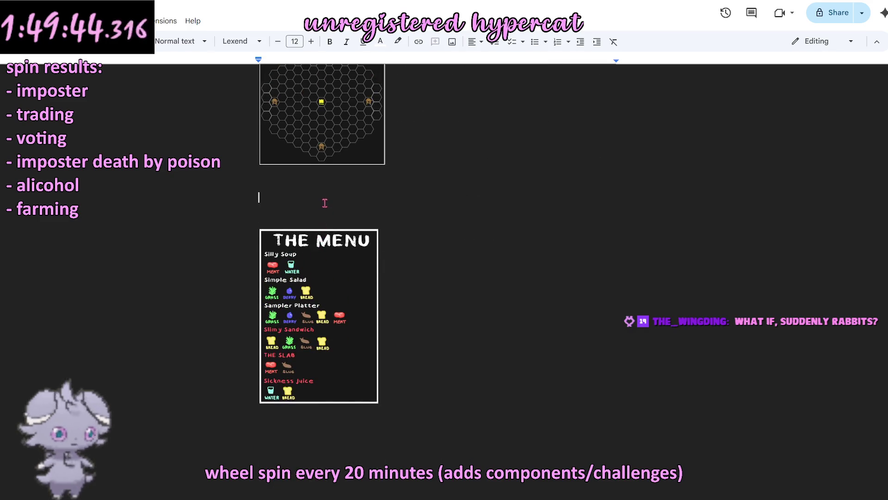
scroll(324, 204, up, 5)
scroll(324, 204, up, 1)
scroll(324, 206, up, 2)
scroll(324, 207, up, 2)
scroll(324, 207, up, 3)
scroll(327, 211, down, 3)
scroll(328, 216, down, 2)
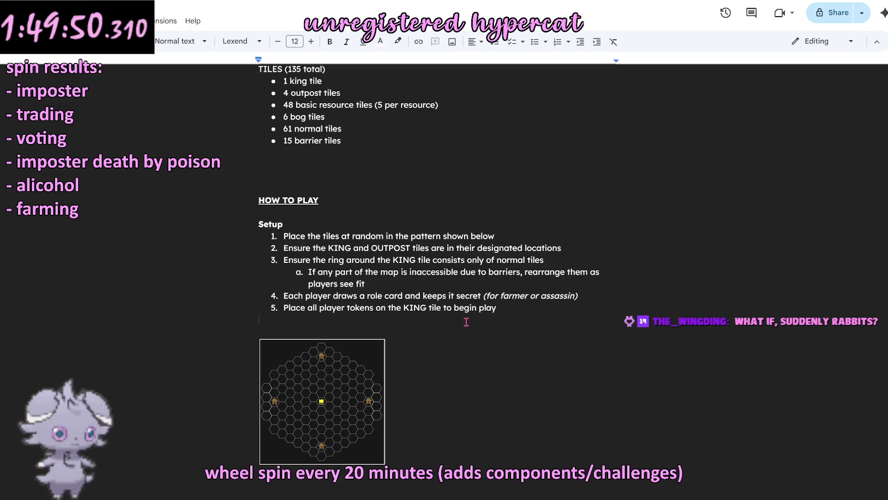
key(Return)
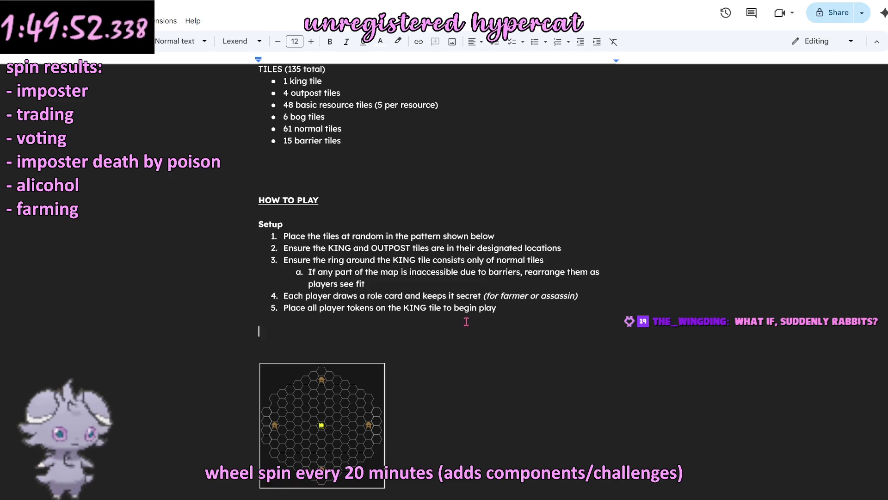
Step: Paste a copy of the Setup heading and 'Place' item on the blank line and restart its numbering at 1
drag(259, 223, 303, 237)
key(ctrl+c)
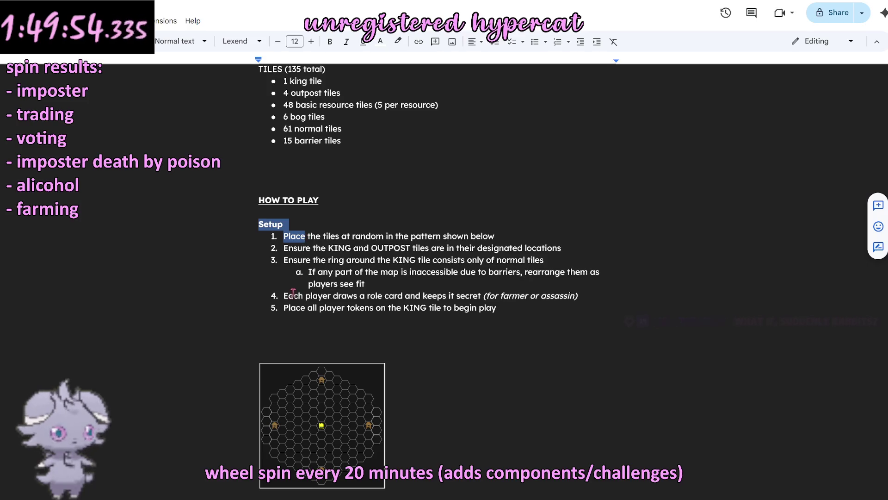
click(273, 333)
key(ctrl+v)
click(282, 343)
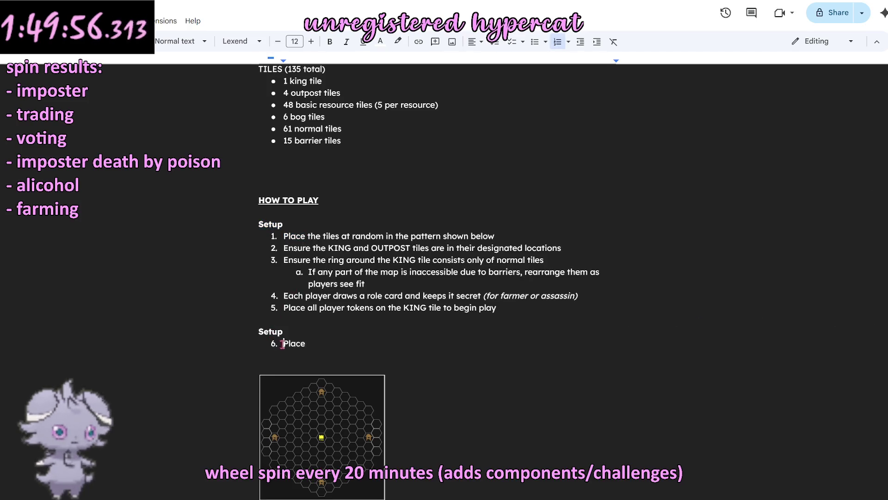
key(BackSpace)
key(BackSpace)
text(1.)
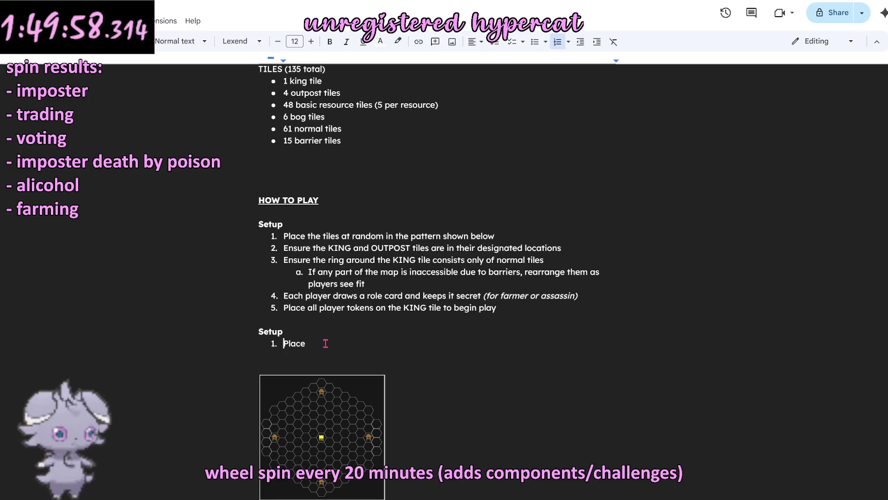
Step: Rename the copied heading to 'On Your Turn' with step 1 beginning 'Place'
double_click(264, 333)
text(On Your Turn)
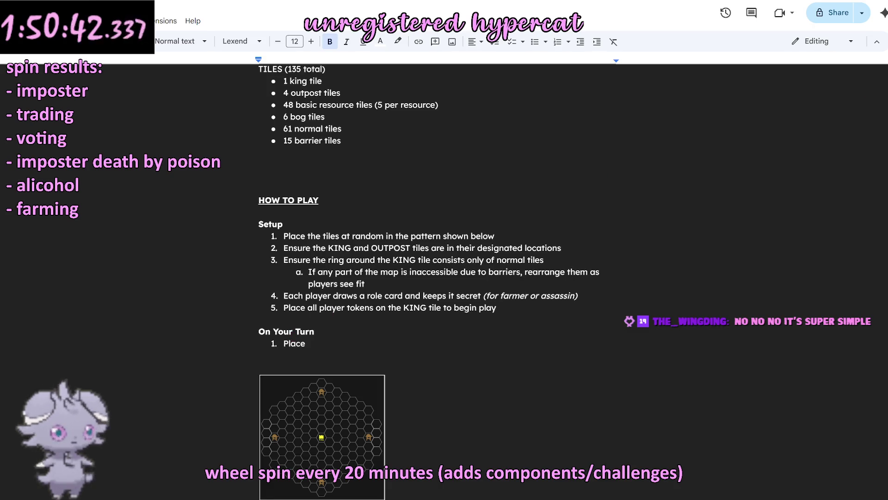
double_click(340, 344)
click(347, 335)
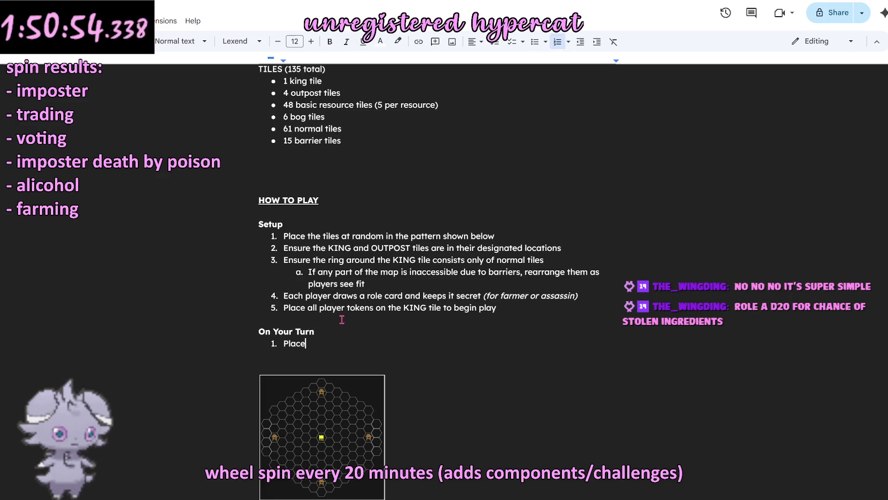
scroll(333, 326, down, 6)
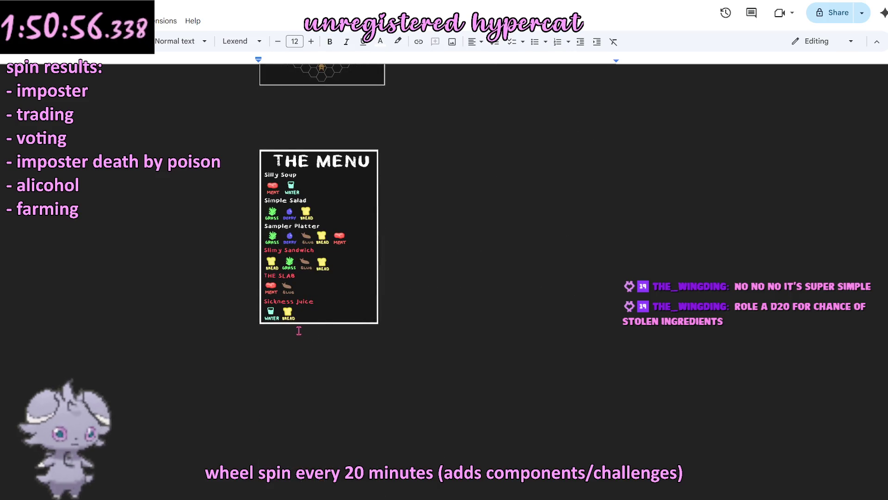
scroll(302, 347, down, 1)
scroll(299, 352, up, 2)
scroll(306, 351, up, 1)
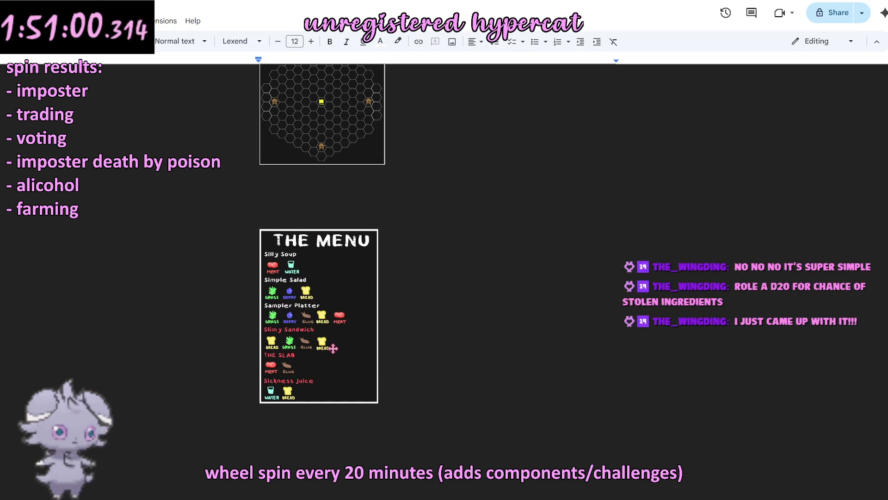
scroll(329, 346, up, 3)
scroll(326, 343, up, 1)
scroll(312, 373, down, 3)
scroll(247, 309, up, 2)
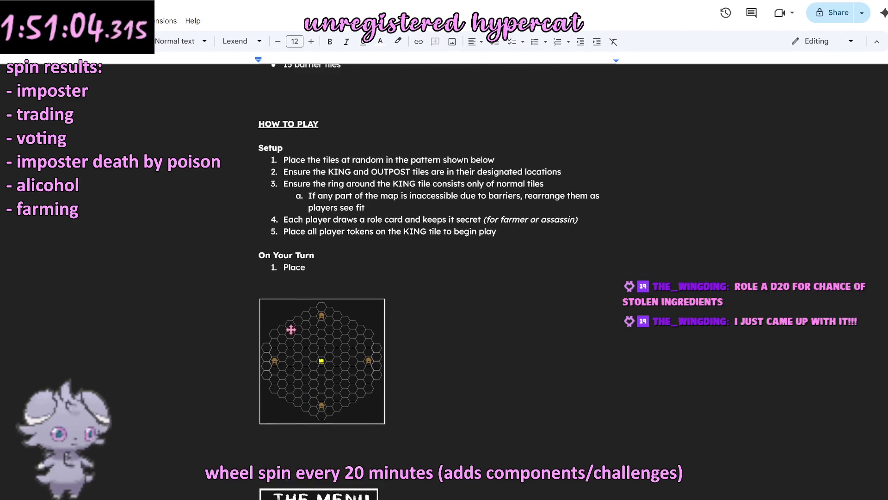
drag(288, 333, 342, 255)
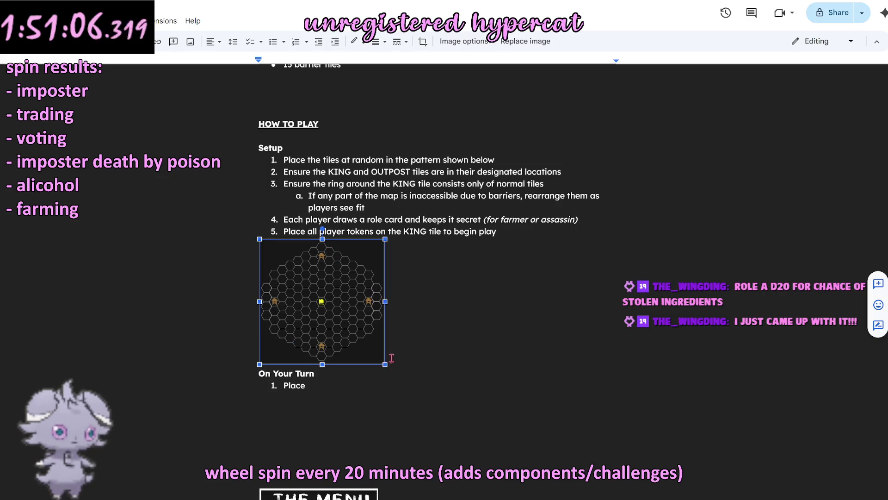
Step: Briefly delete and restore the board map, then open a blank line directly under setup step 5
click(406, 360)
key(Return)
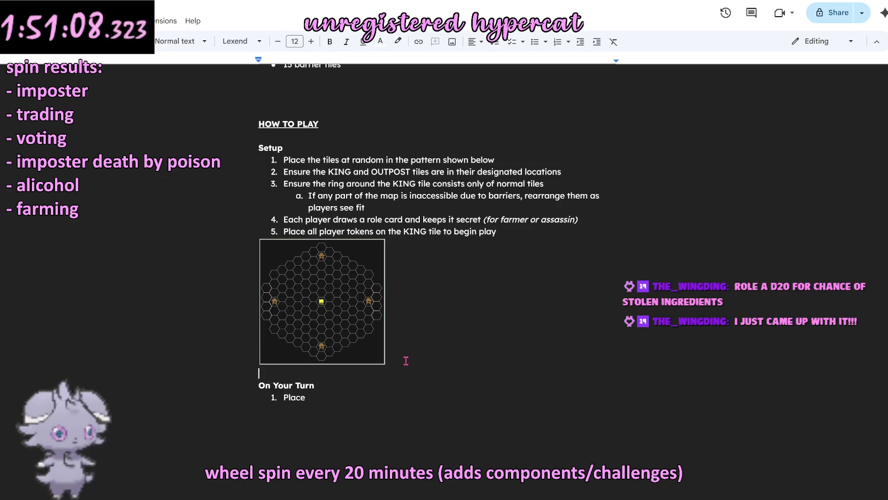
key(BackSpace)
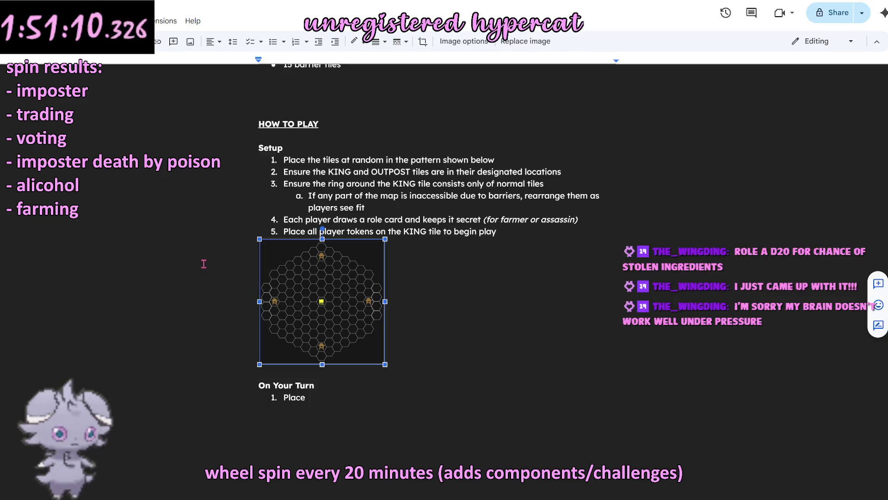
key(BackSpace)
key(ctrl+z)
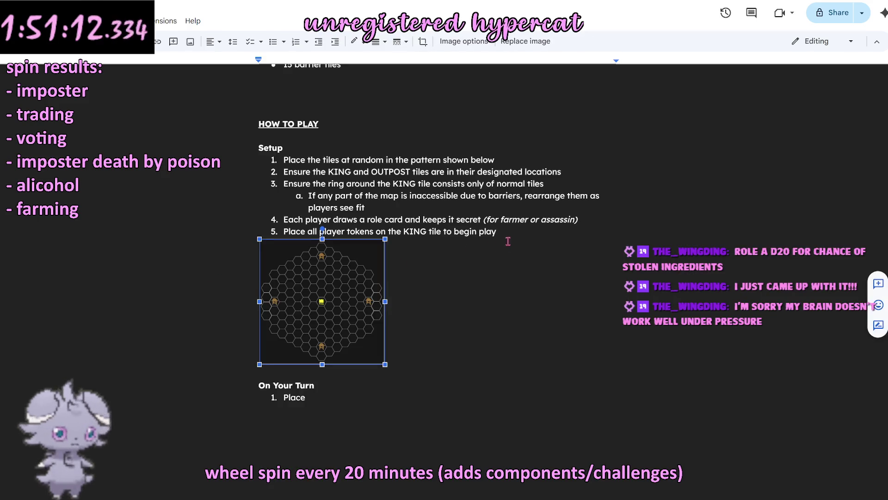
click(513, 232)
key(Return)
key(Return)
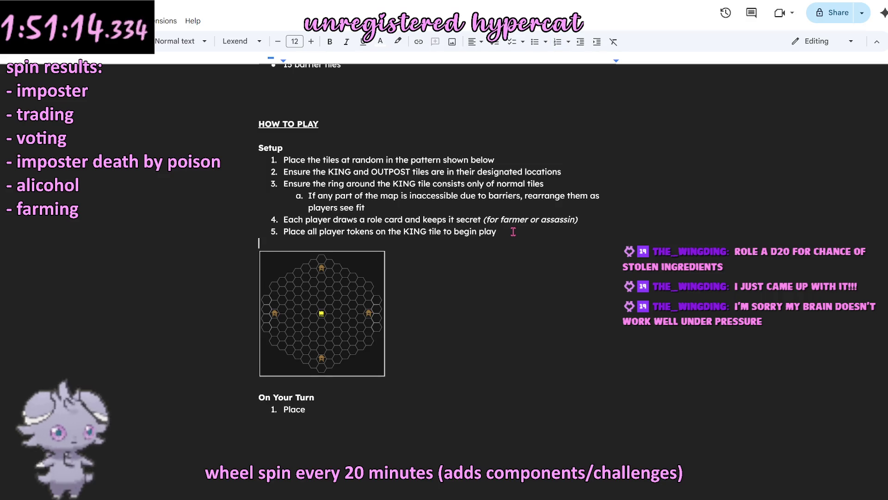
Step: Shrink the board map by dragging its corner handle inward and return the caret to step 5
click(367, 311)
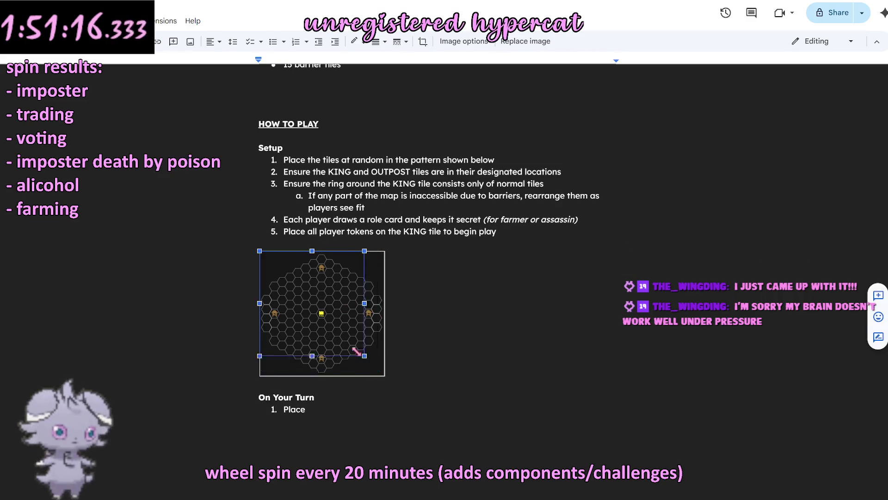
drag(385, 375, 355, 347)
click(422, 399)
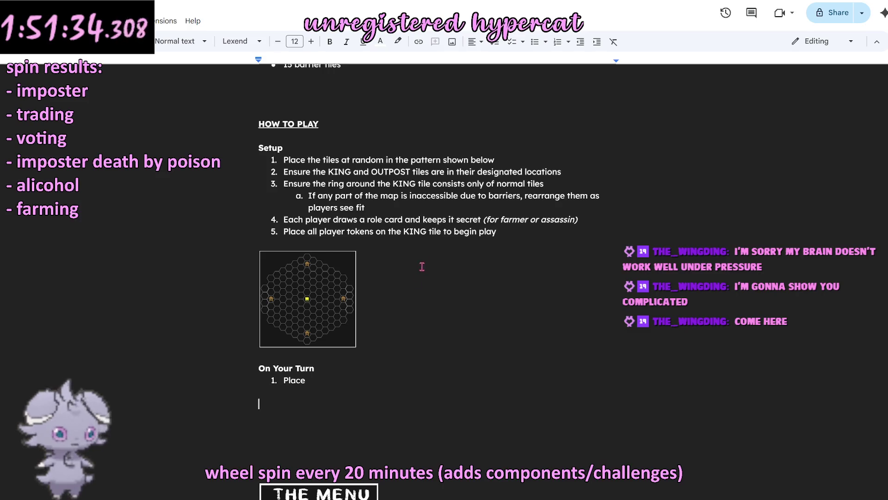
click(509, 233)
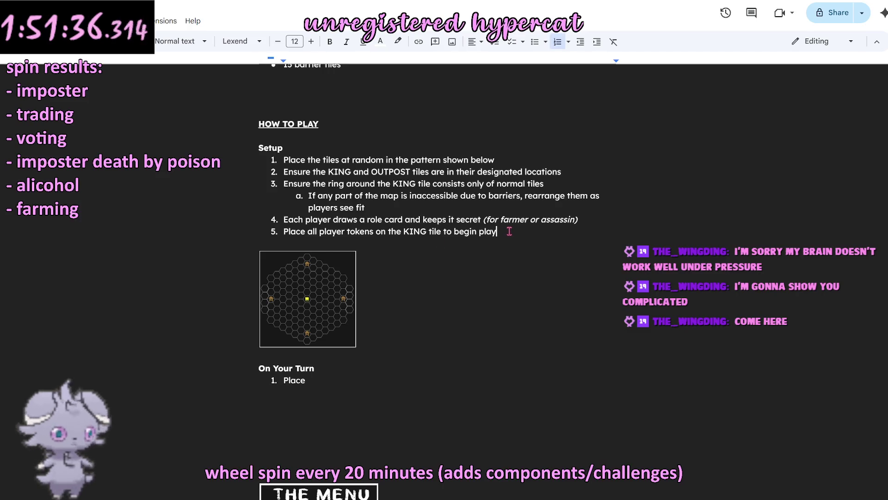
Step: End step 5 with 'begin the game' and add step 6: roll a die for first player, play proceeds clockwise
key(BackSpace)
key(BackSpace)
key(BackSpace)
key(BackSpace)
text(the )
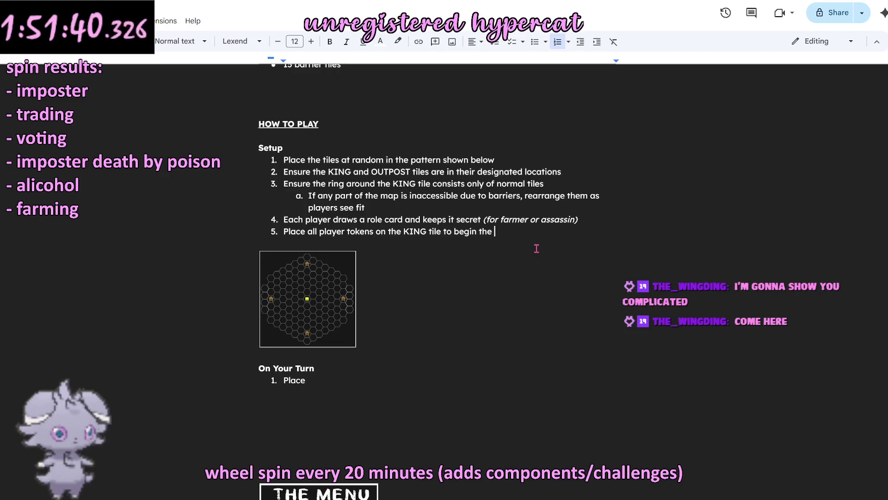
text(game)
key(Return)
text(Play)
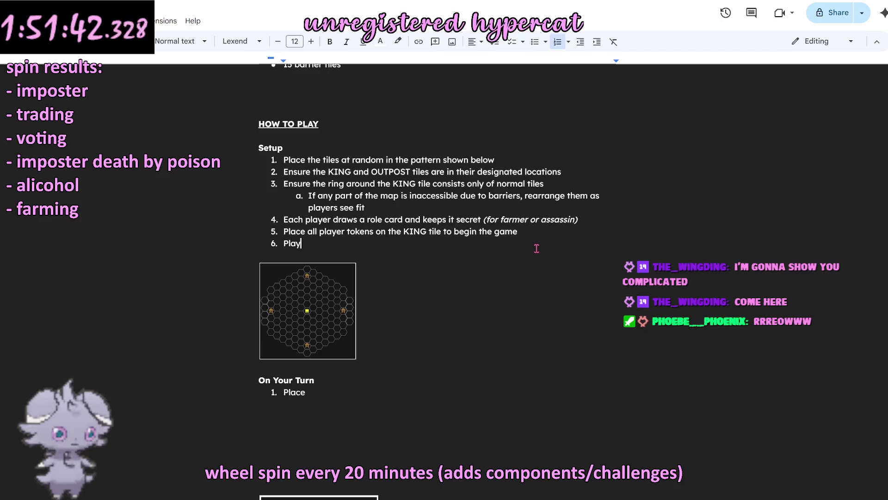
key(BackSpace)
key(BackSpace)
key(BackSpace)
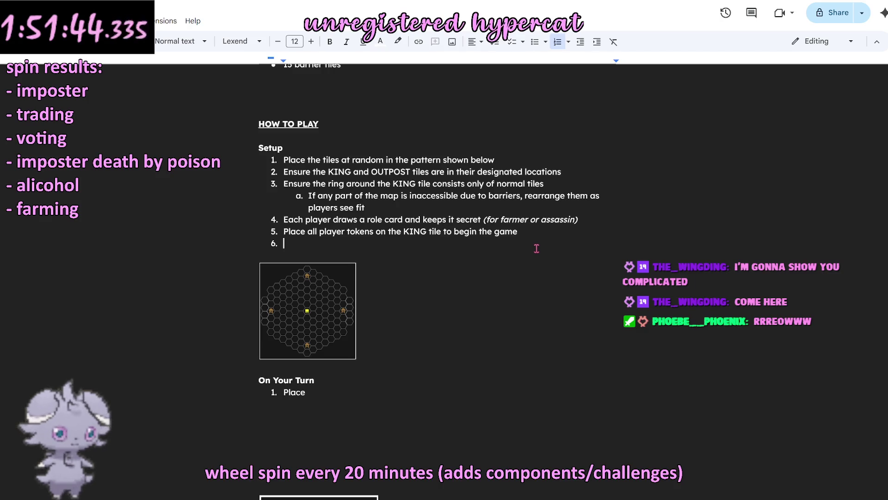
text(Ro)
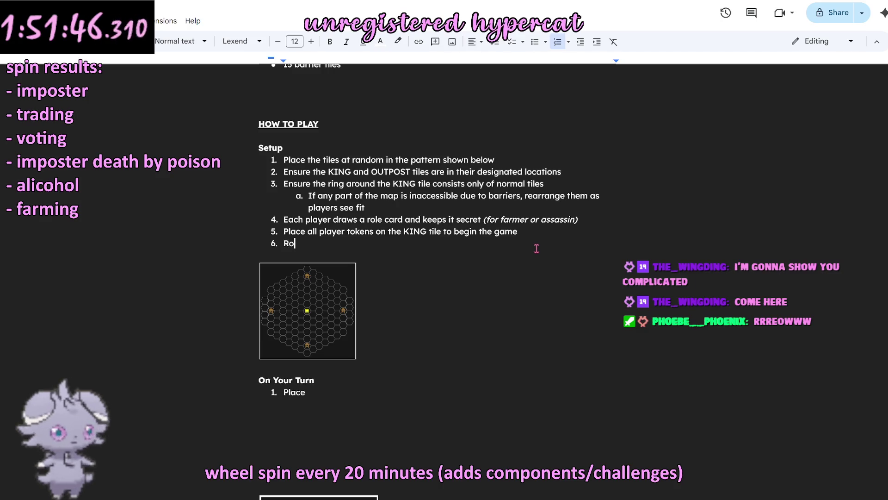
text(ll a die to determine who goes first)
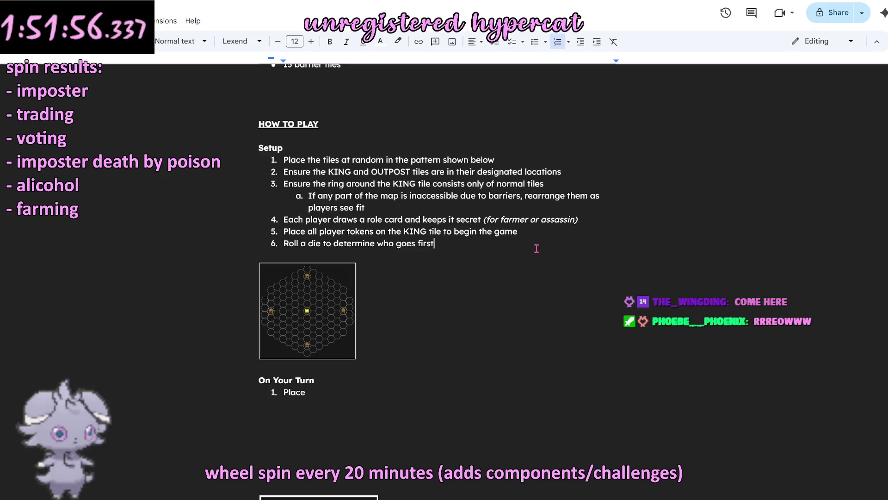
text(, play proceeds clockwise)
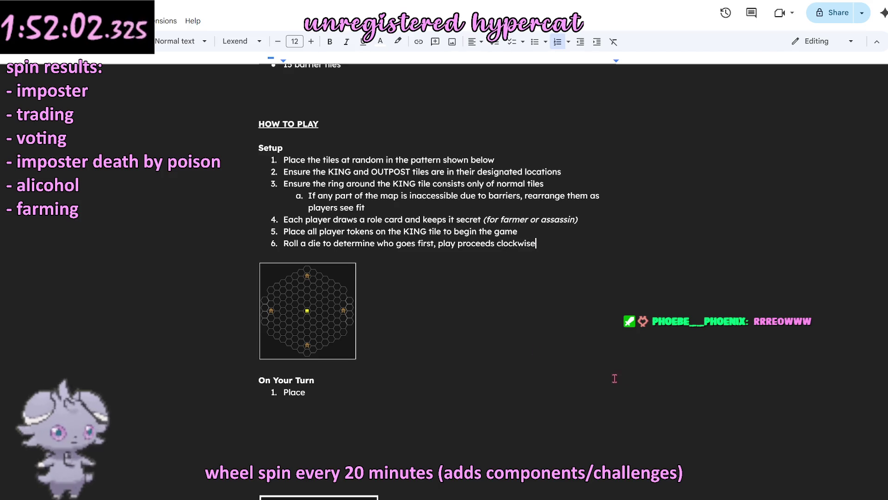
click(421, 375)
key(Up)
key(Down)
key(Down)
key(Down)
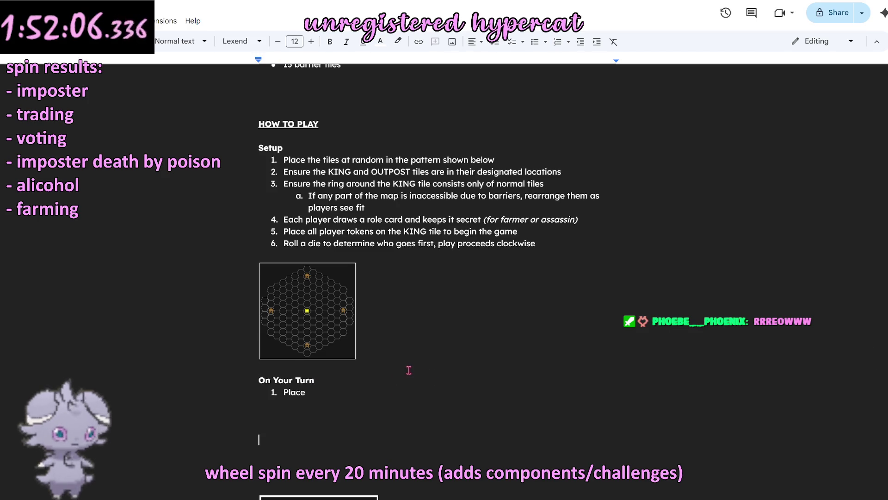
scroll(409, 370, down, 6)
key(Down)
key(Down)
key(Down)
scroll(417, 321, up, 5)
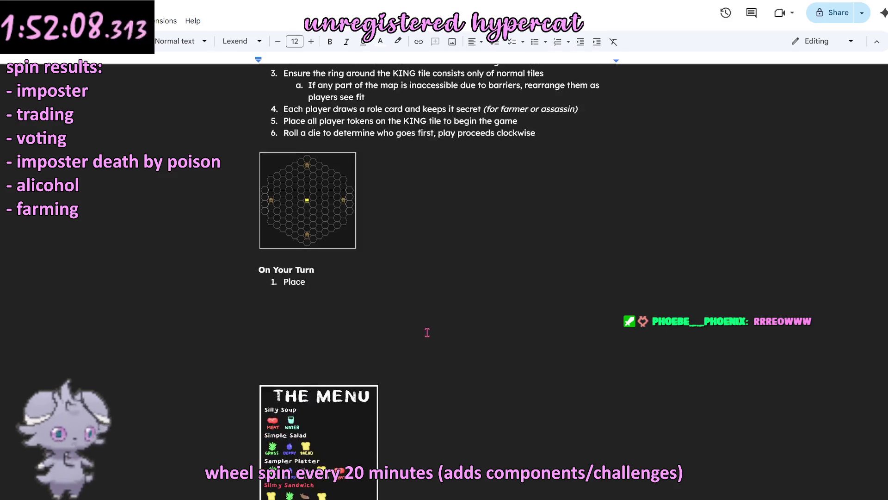
double_click(367, 356)
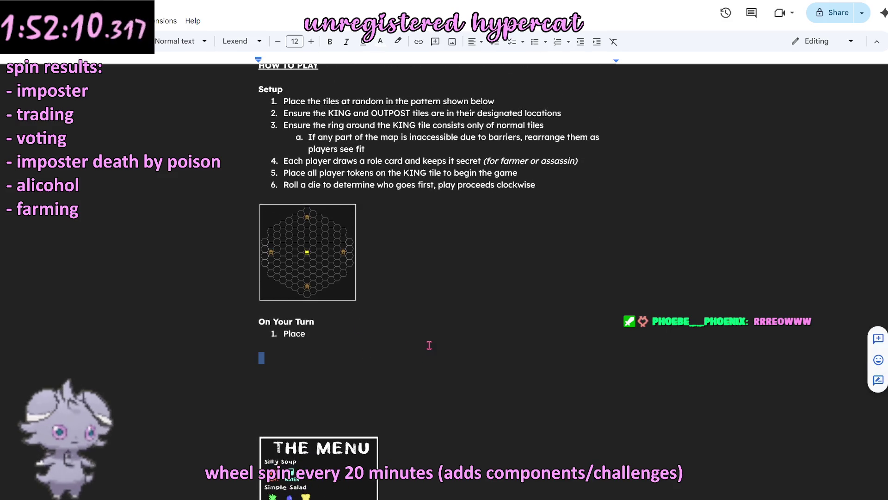
key(Up)
key(Down)
key(Down)
key(Down)
scroll(343, 341, down, 5)
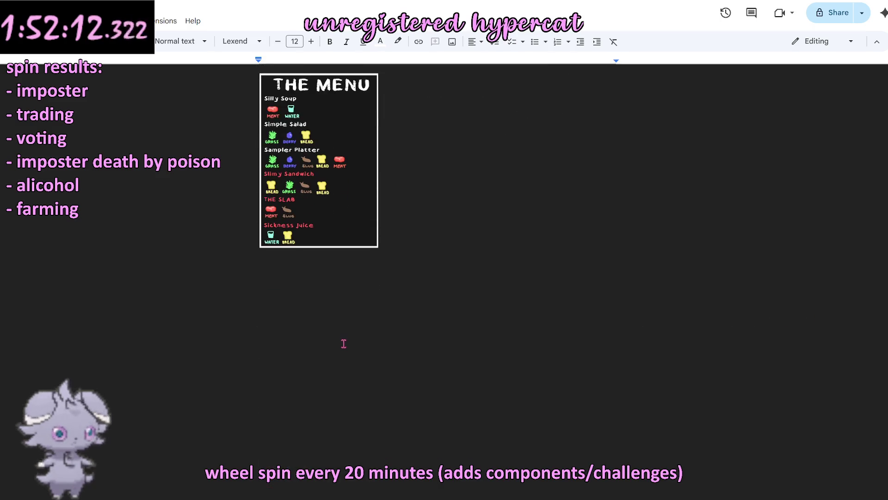
scroll(343, 341, up, 3)
key(Up)
key(Up)
click(428, 248)
scroll(422, 350, down, 2)
click(379, 391)
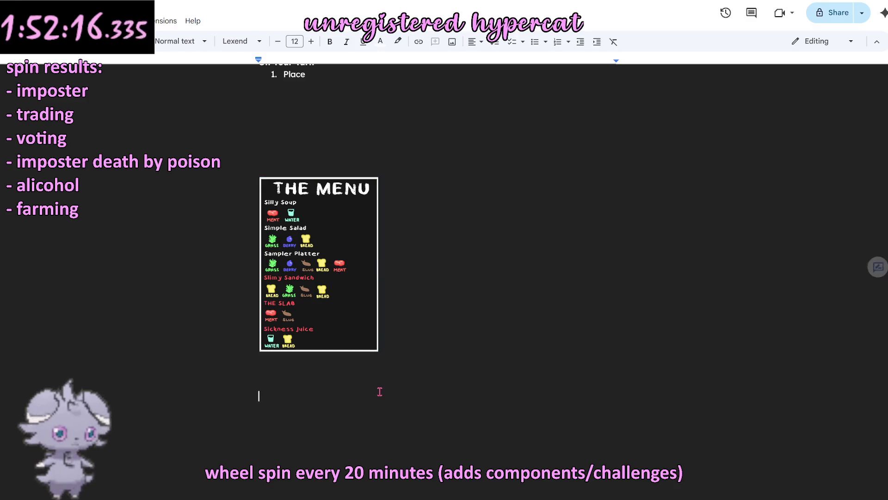
scroll(380, 391, up, 2)
scroll(391, 375, up, 1)
scroll(391, 375, down, 3)
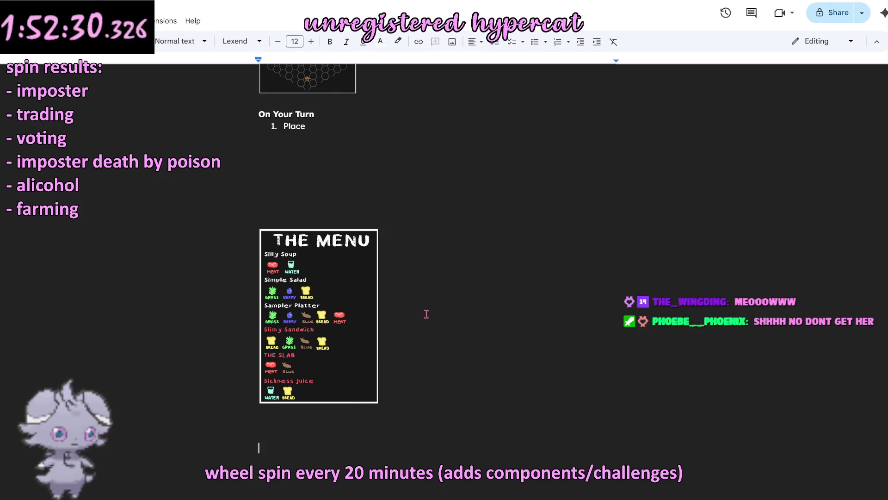
click(468, 173)
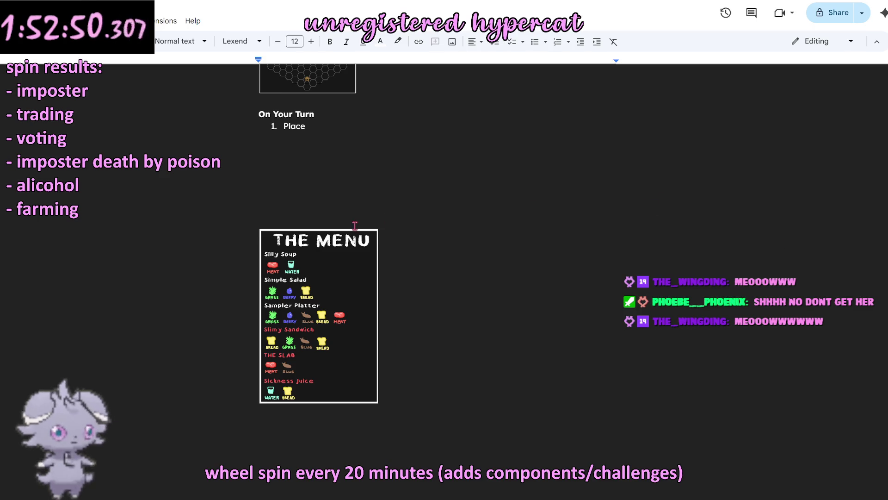
click(412, 205)
click(429, 184)
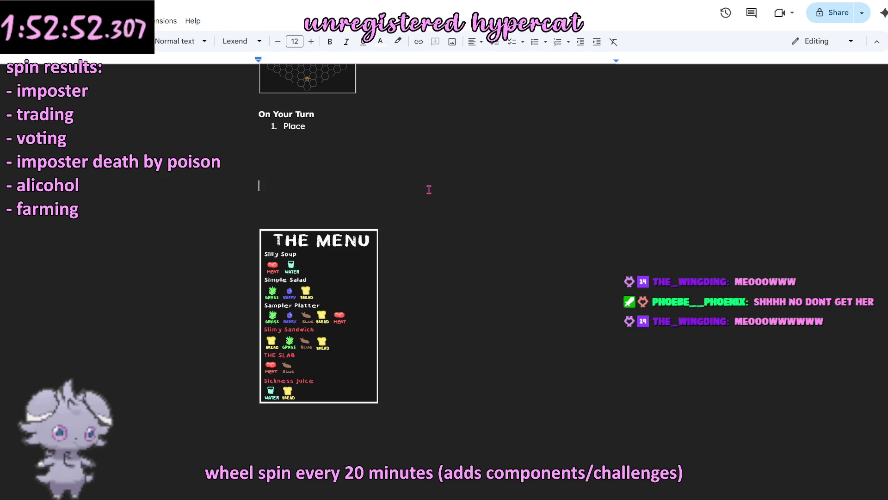
scroll(429, 194, up, 4)
scroll(428, 205, up, 3)
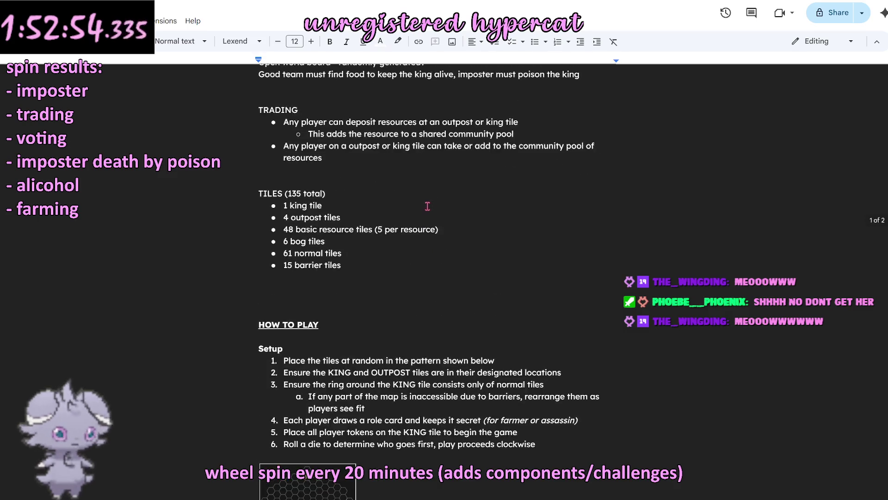
scroll(424, 203, down, 2)
click(325, 190)
click(328, 184)
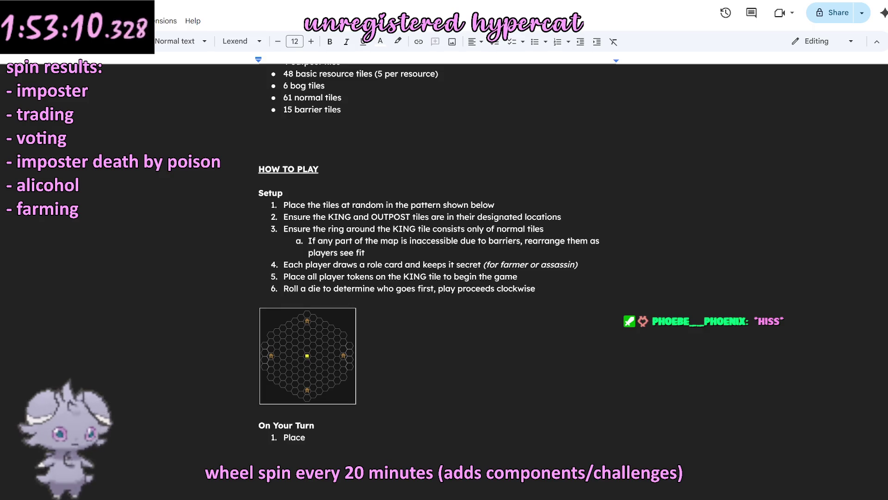
click(523, 332)
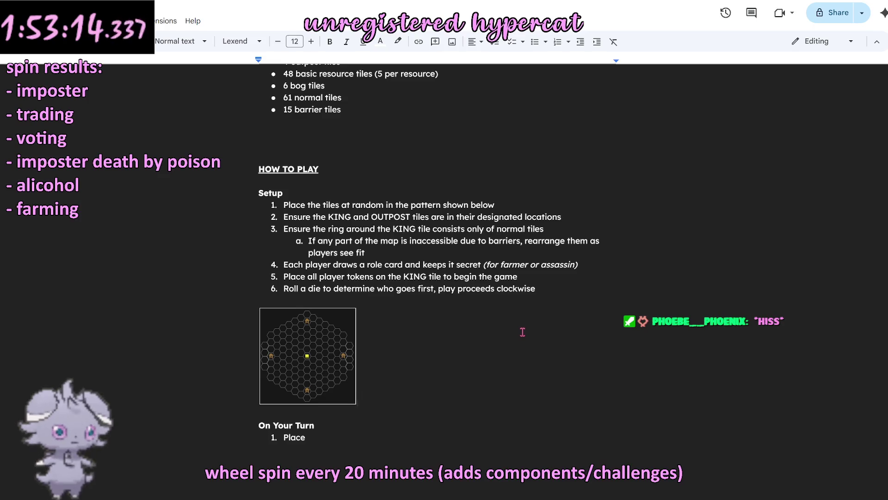
scroll(522, 331, up, 3)
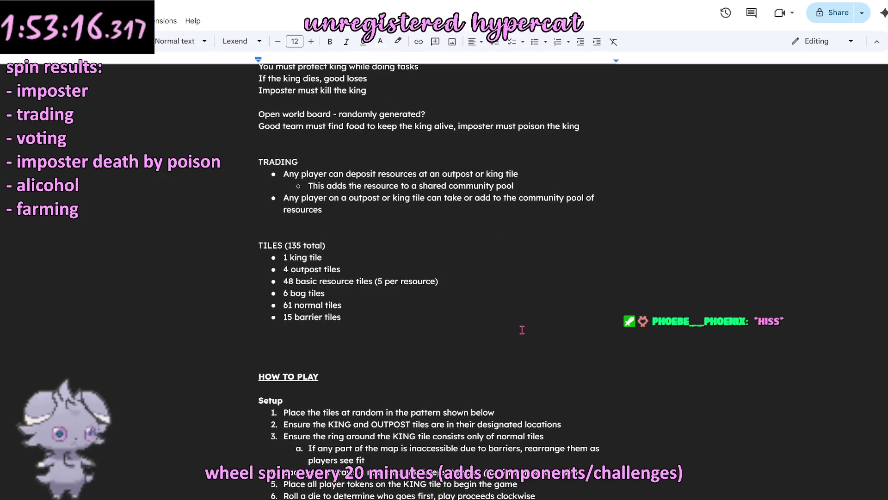
scroll(521, 330, up, 1)
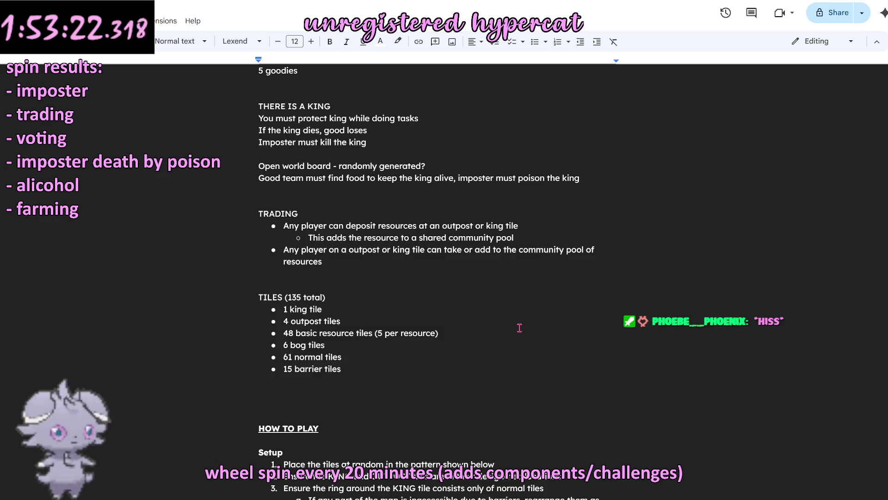
scroll(519, 327, down, 3)
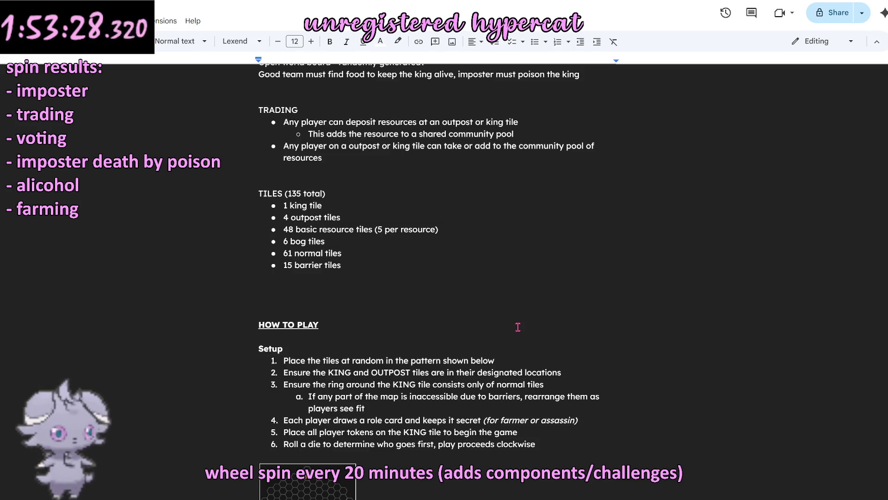
scroll(518, 327, up, 3)
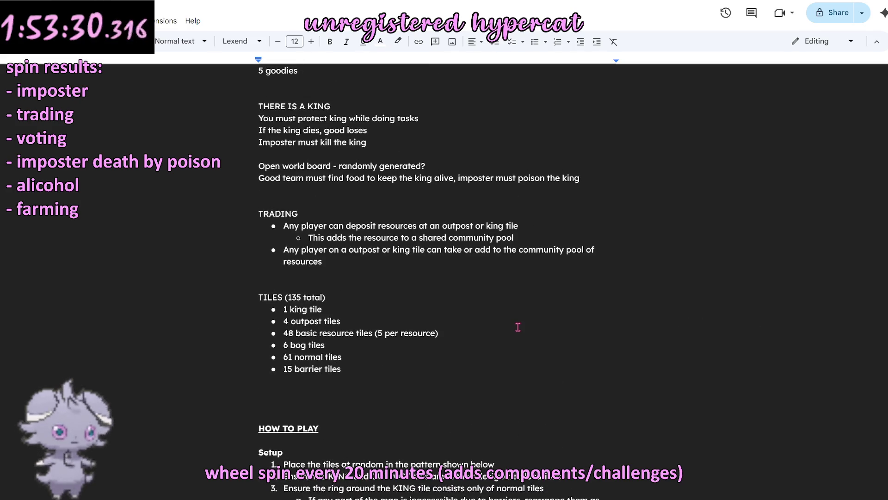
scroll(518, 326, down, 8)
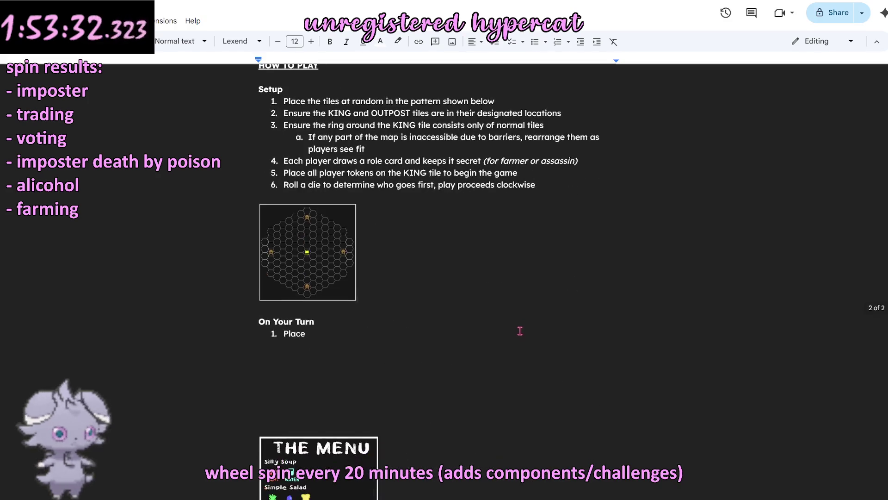
scroll(517, 332, down, 6)
scroll(517, 332, down, 4)
scroll(515, 331, up, 7)
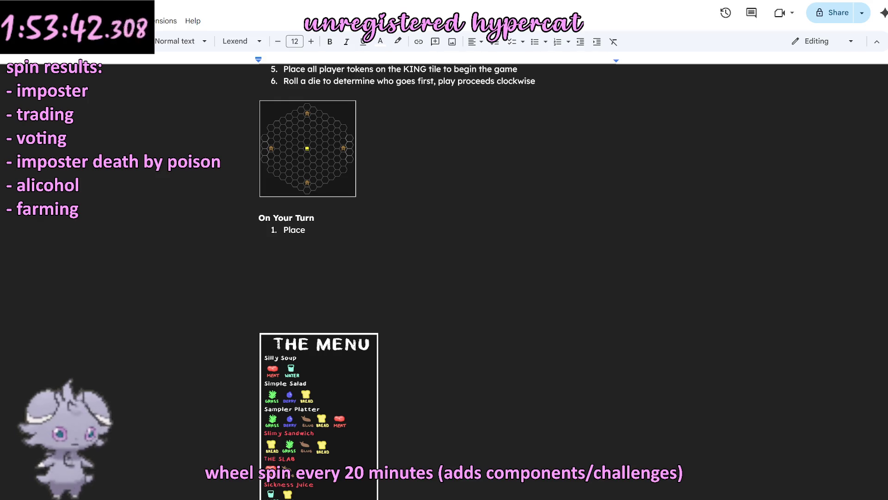
click(385, 252)
click(353, 292)
scroll(461, 280, down, 4)
scroll(464, 339, up, 3)
scroll(465, 338, up, 2)
scroll(444, 317, up, 3)
scroll(444, 308, up, 4)
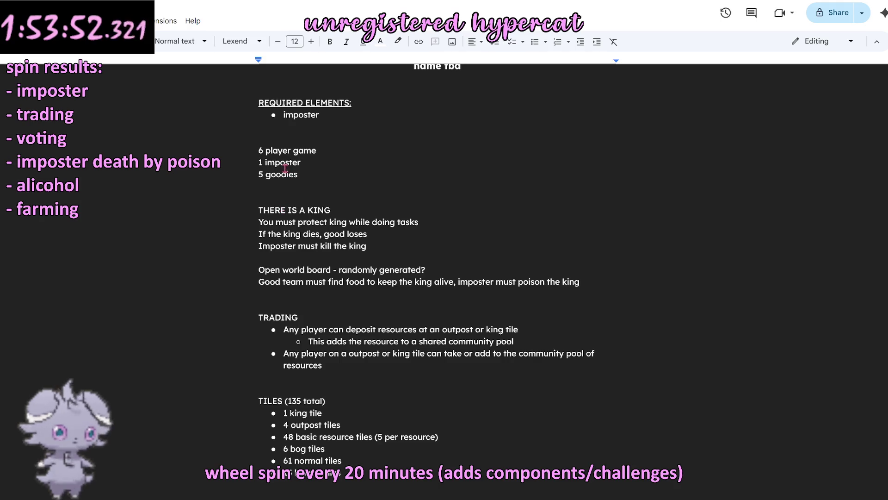
scroll(314, 330, down, 3)
scroll(306, 332, down, 3)
scroll(306, 332, up, 2)
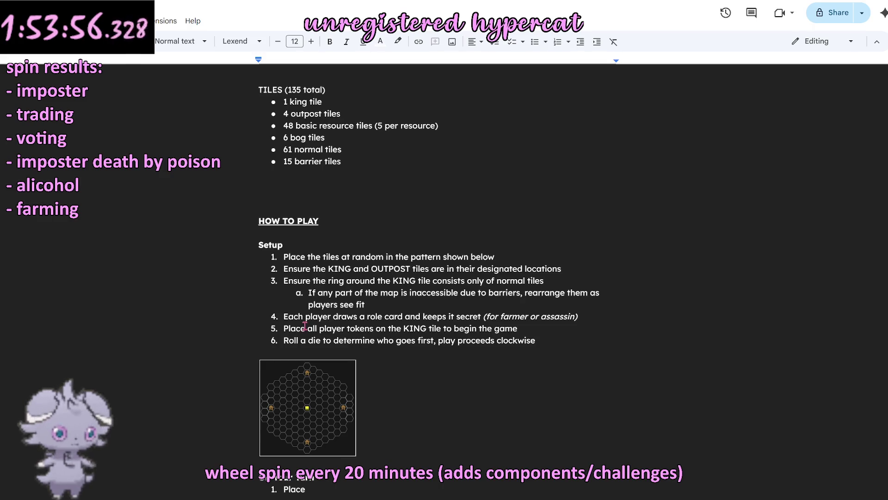
scroll(304, 331, down, 1)
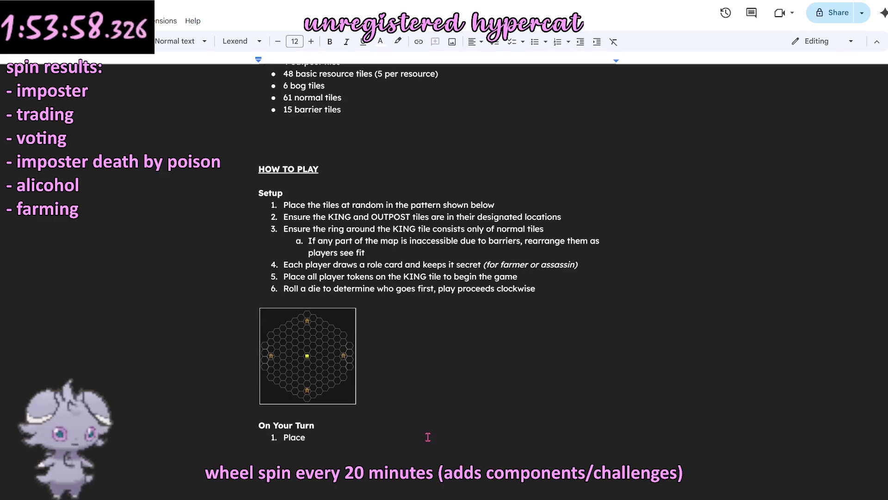
scroll(474, 299, down, 2)
scroll(472, 304, down, 2)
scroll(472, 303, up, 3)
scroll(472, 303, up, 1)
scroll(471, 303, up, 3)
scroll(471, 302, down, 1)
scroll(469, 301, up, 1)
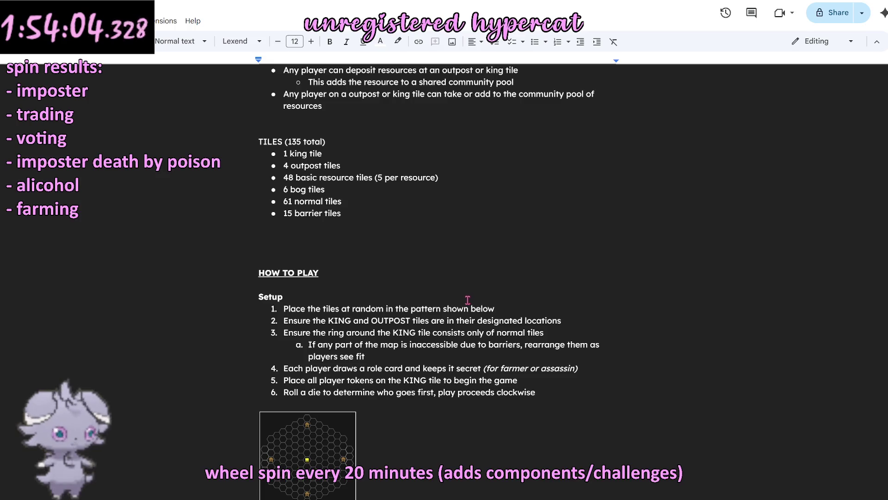
click(304, 284)
scroll(388, 287, up, 2)
scroll(388, 287, up, 1)
scroll(389, 287, up, 1)
scroll(389, 287, up, 1)
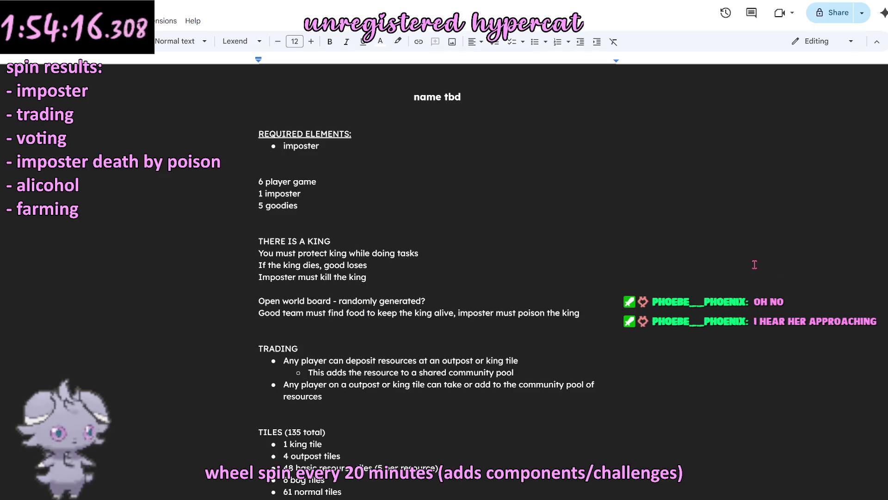
click(569, 259)
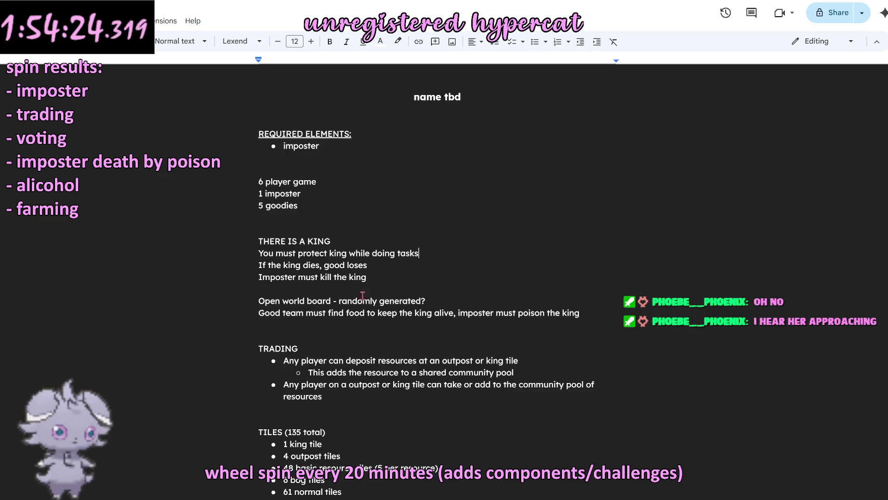
Step: Select and delete the four THERE IS A KING rule lines
drag(381, 279, 198, 243)
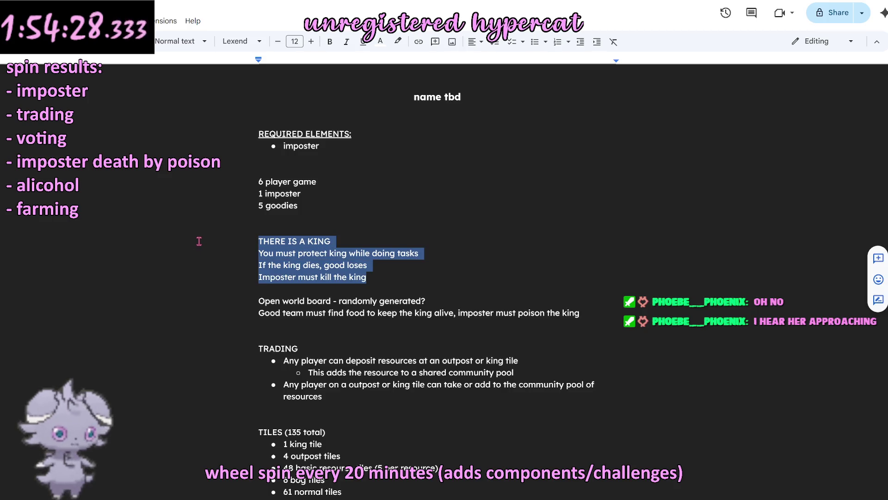
key(BackSpace)
key(BackSpace)
key(BackSpace)
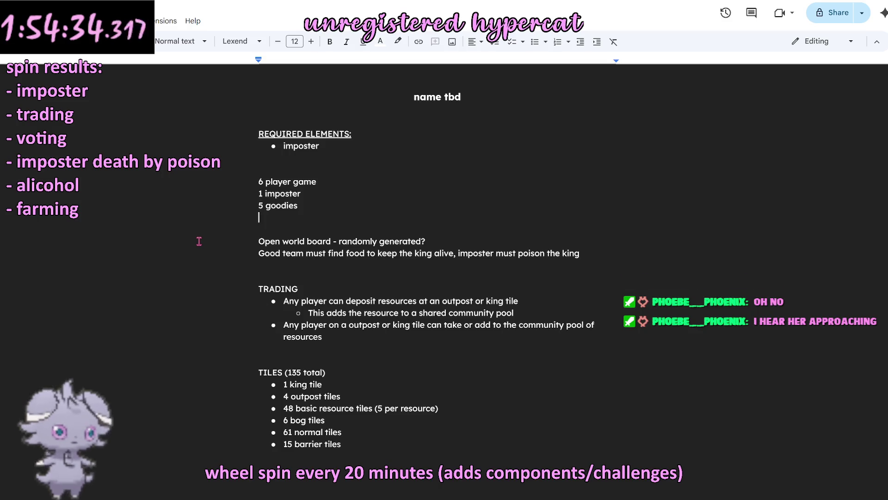
scroll(349, 319, down, 2)
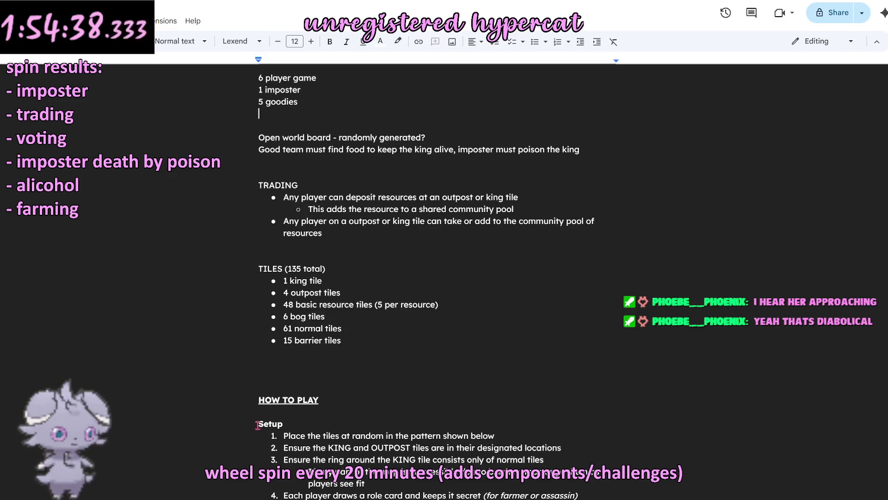
Step: Add a bold CONTENTS heading above TILES and start a round-disc bulleted list beneath it
click(276, 256)
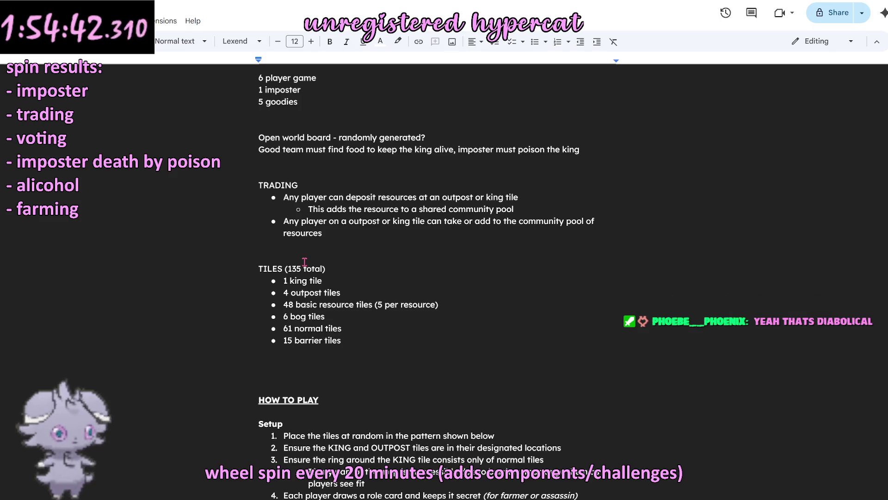
key(Return)
text(CONTENTS)
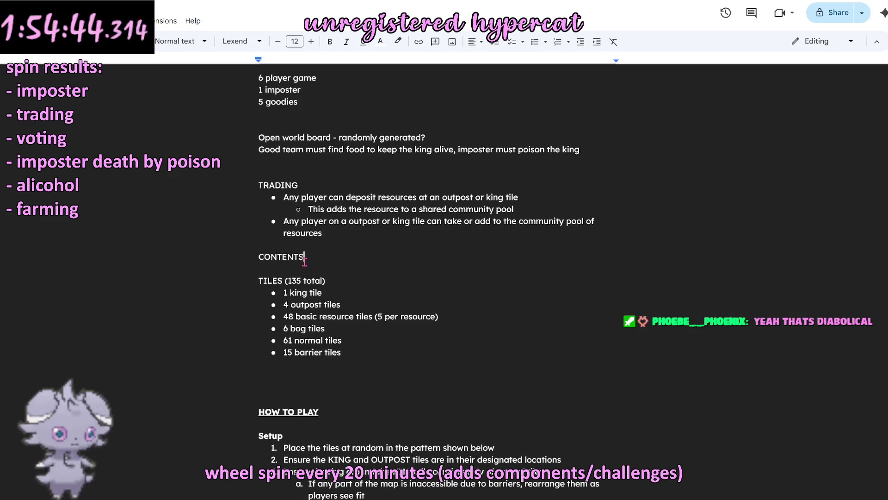
double_click(281, 257)
key(ctrl+b)
click(281, 271)
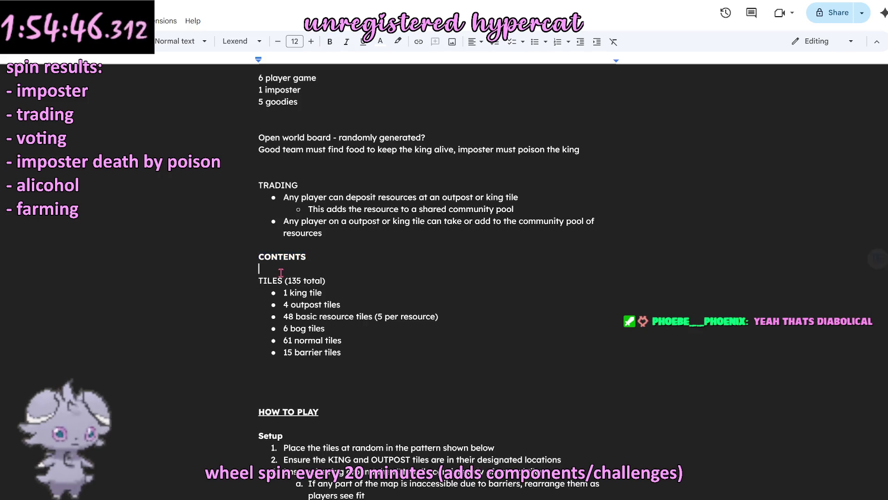
key(Return)
key(Up)
text(-)
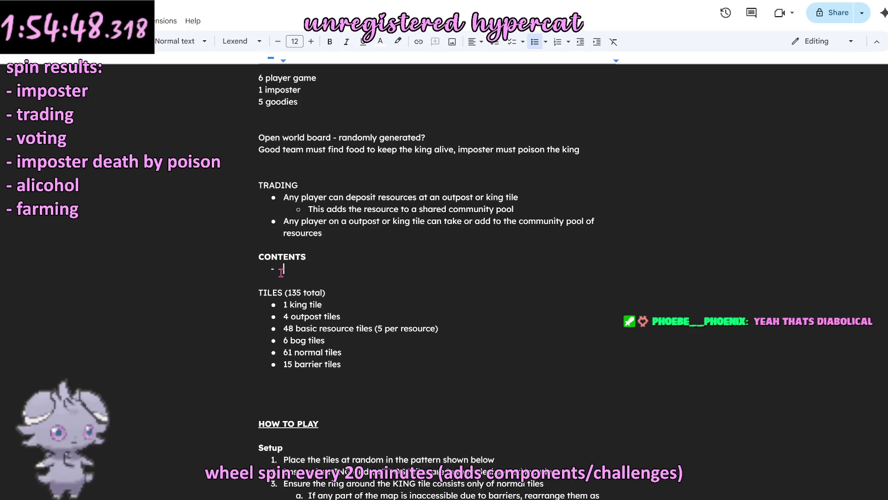
right_click(272, 270)
click(297, 313)
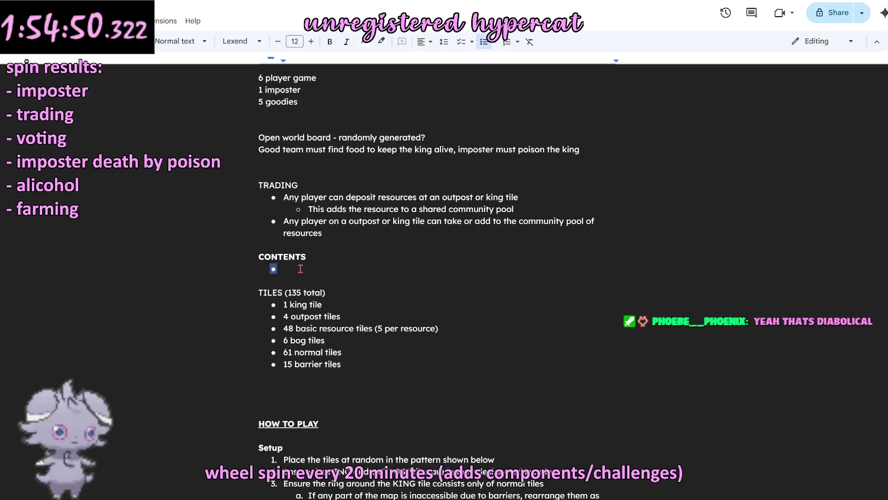
text(1 rulebook)
Step: List the contents items: rulebook, player pieces, alignment cards, 1 die and 135 tiles
key(Return)
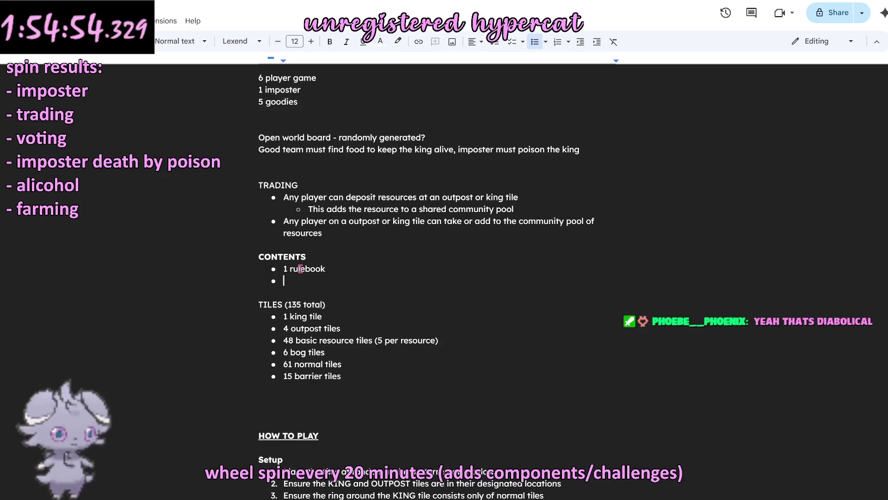
text(6 )
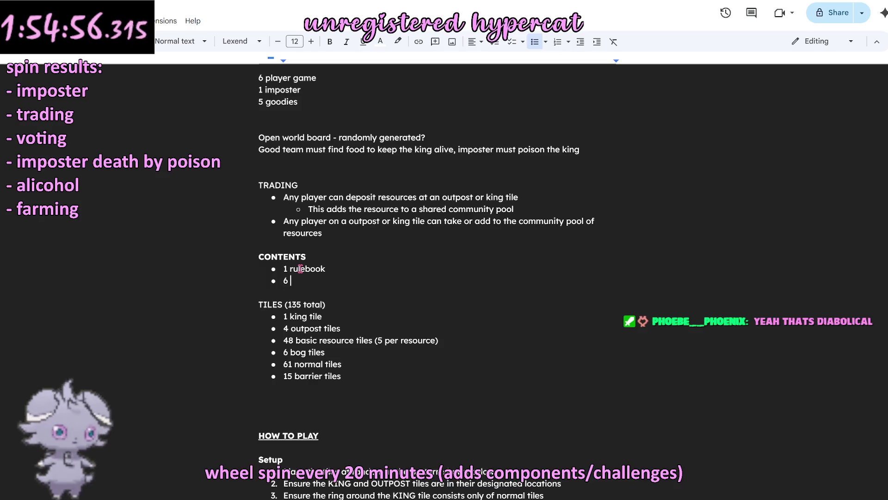
text(character tokens)
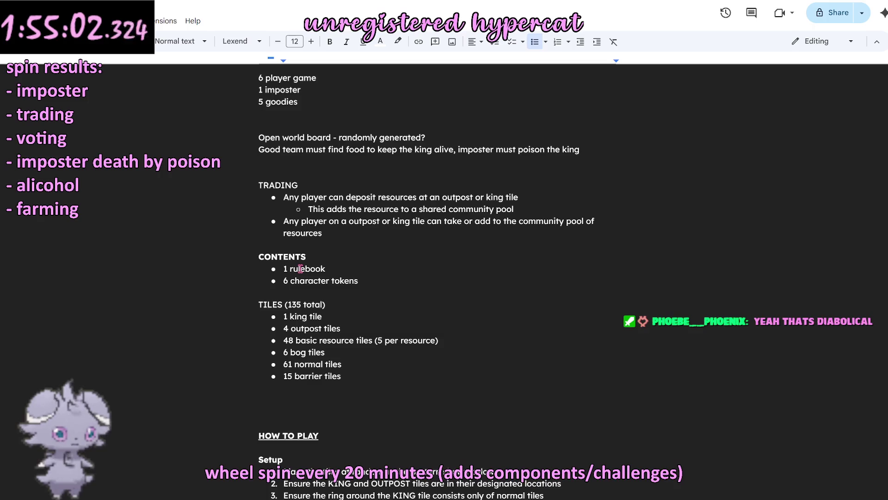
key(BackSpace)
key(BackSpace)
key(BackSpace)
key(BackSpace)
key(BackSpace)
key(BackSpace)
key(BackSpace)
key(BackSpace)
key(BackSpace)
key(BackSpace)
key(BackSpace)
text(player pieces)
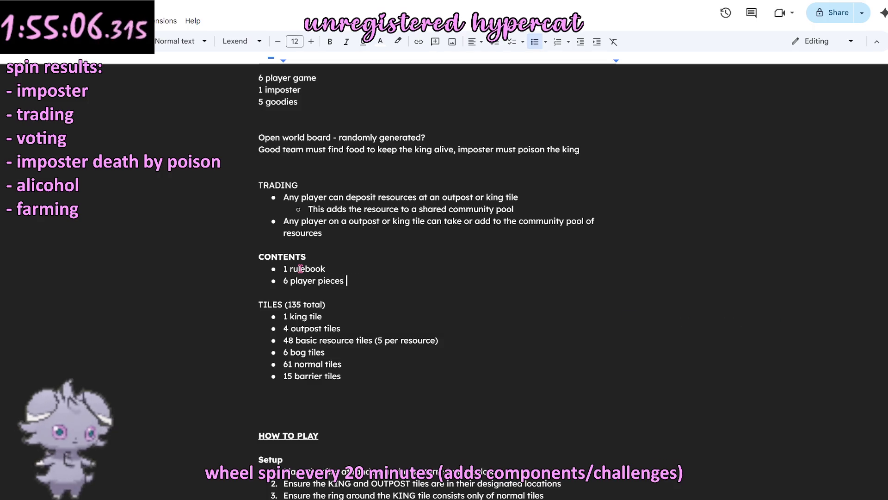
key(BackSpace)
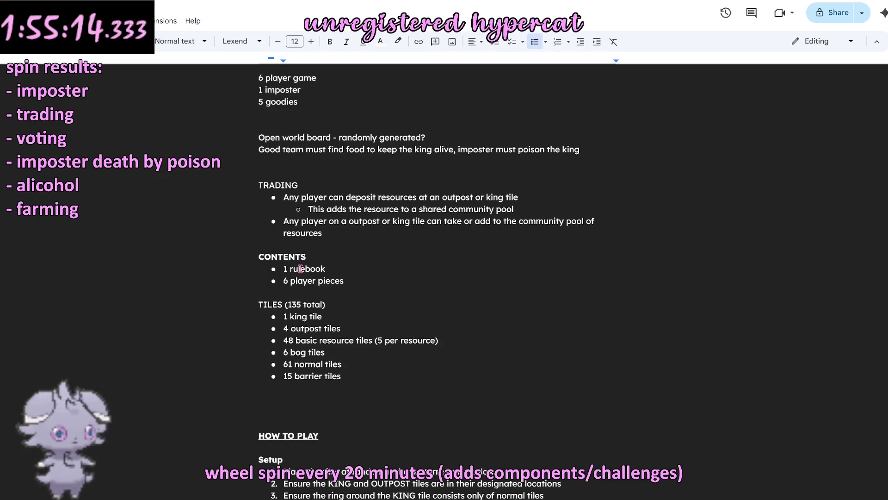
key(BackSpace)
text(s)
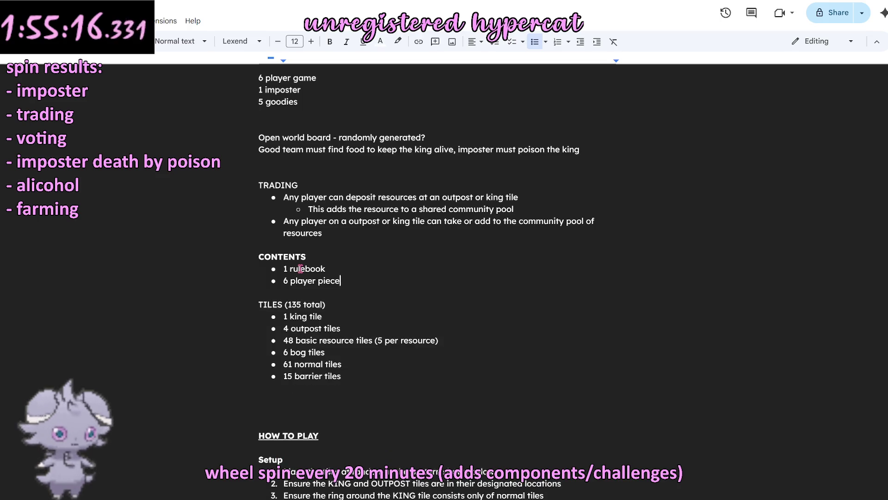
key(Return)
text(6 alignment cards)
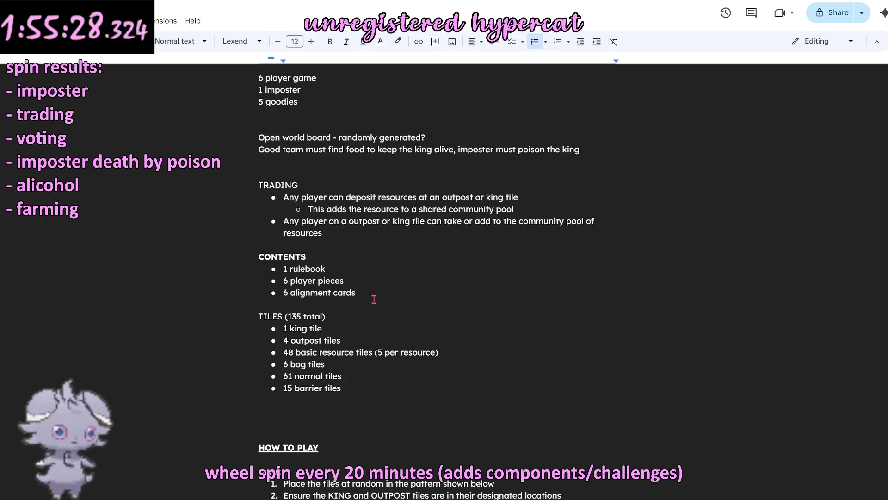
key(Return)
text(1 die)
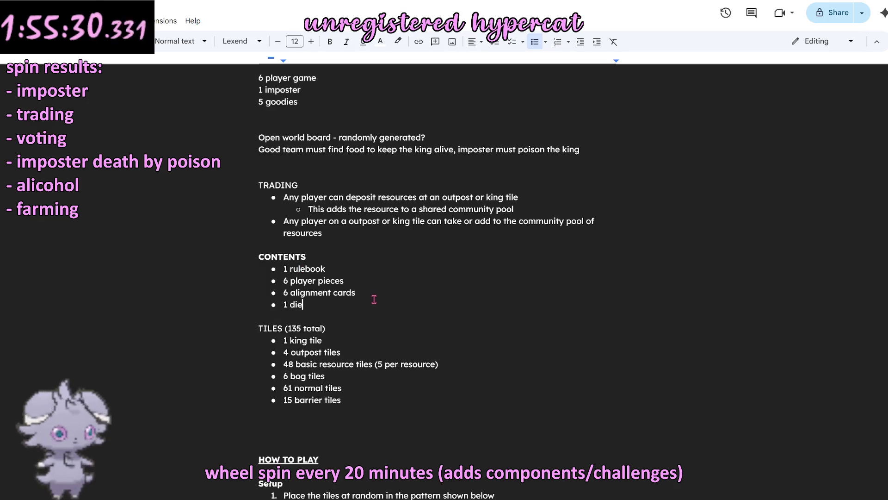
key(Return)
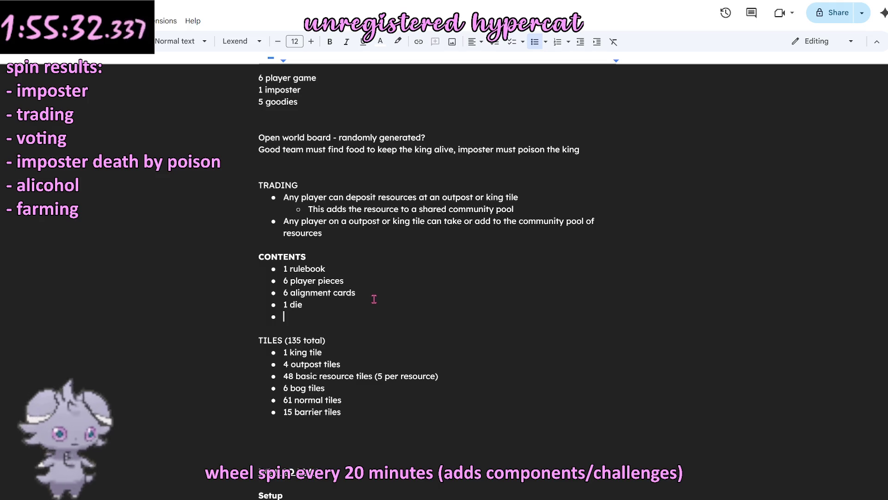
text(1)
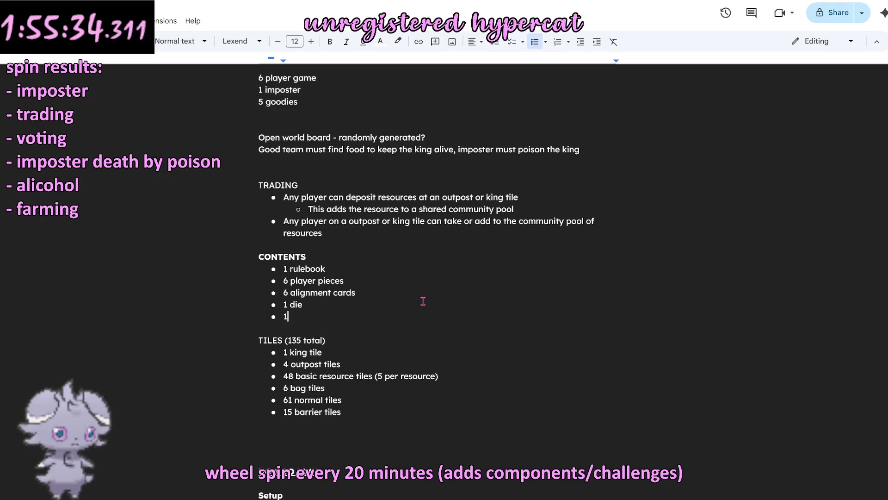
text(35 tiles)
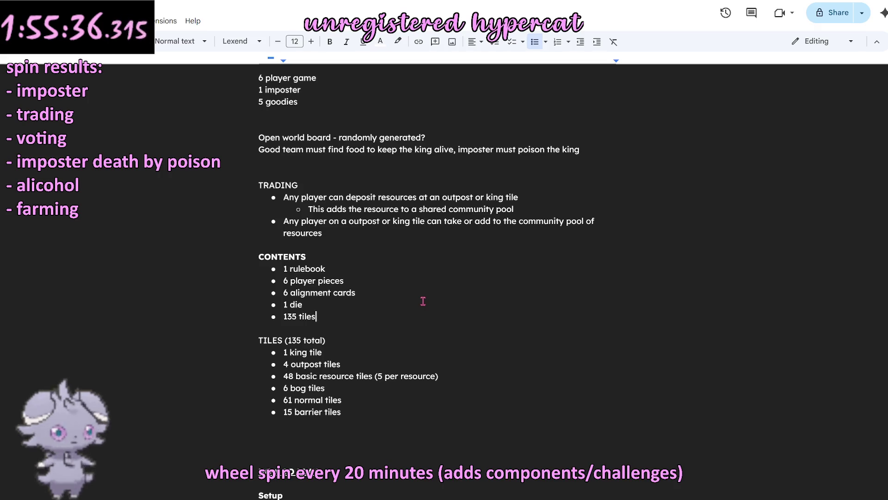
key(Return)
Step: Copy the six tile types under 135 tiles as nested hollow-circle sub-bullets
drag(344, 423, 280, 363)
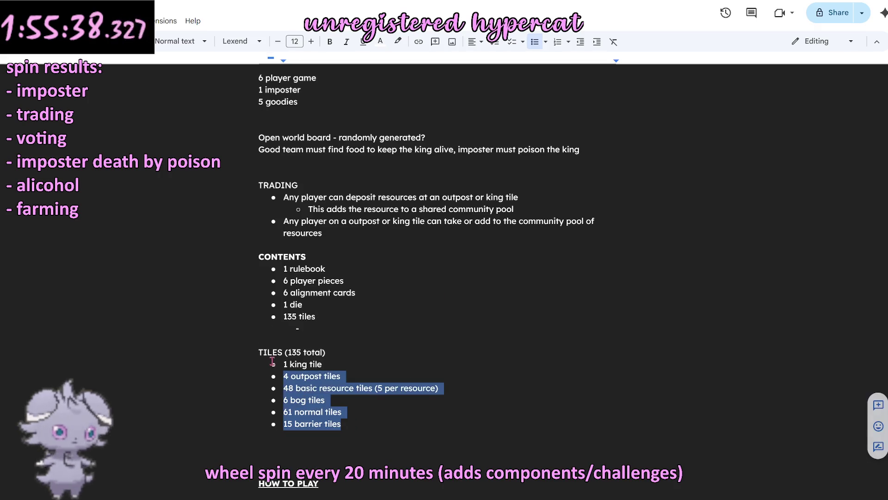
click(314, 328)
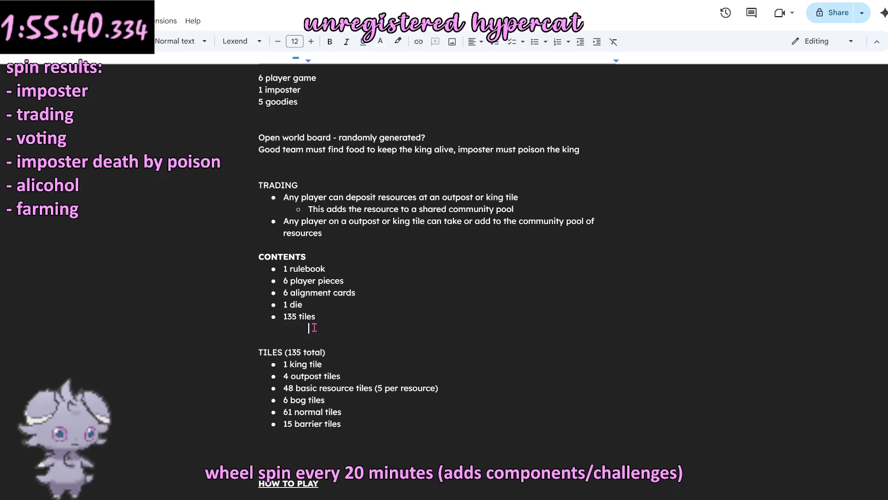
key(ctrl+shift+8)
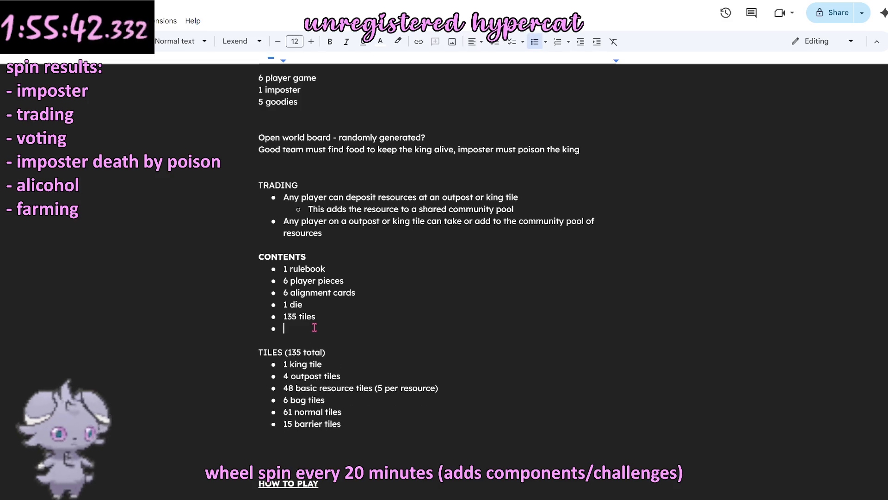
text(1 king tile 4 outpost tiles 48 basic resource tiles (5 per resource) 6 bog tiles 61 normal tiles 15 barrier tiles)
drag(344, 389, 256, 332)
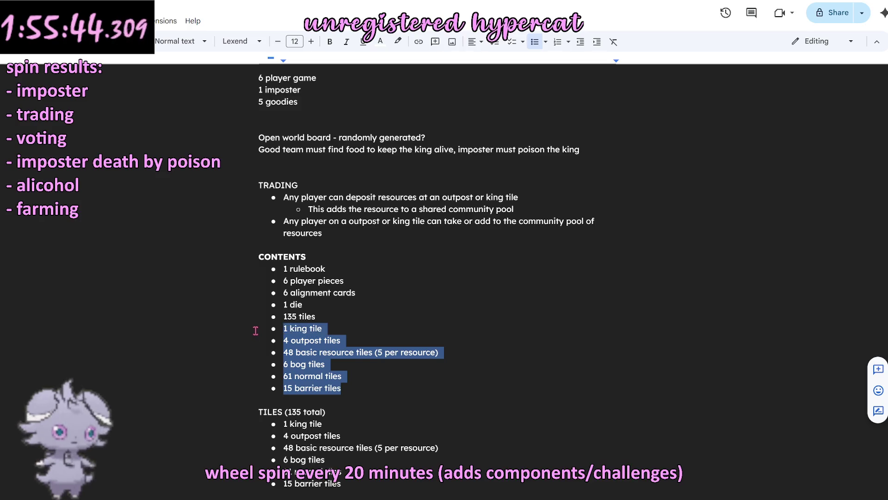
key(Tab)
click(425, 369)
right_click(298, 368)
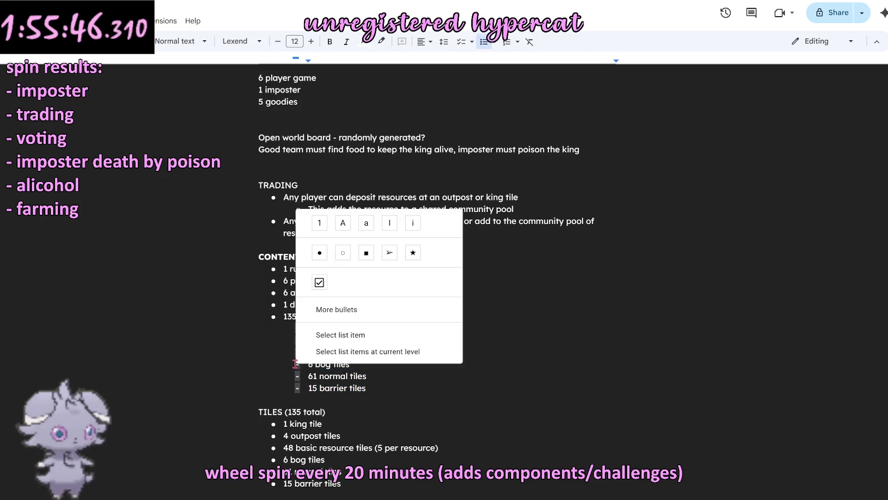
click(332, 254)
click(418, 304)
click(388, 395)
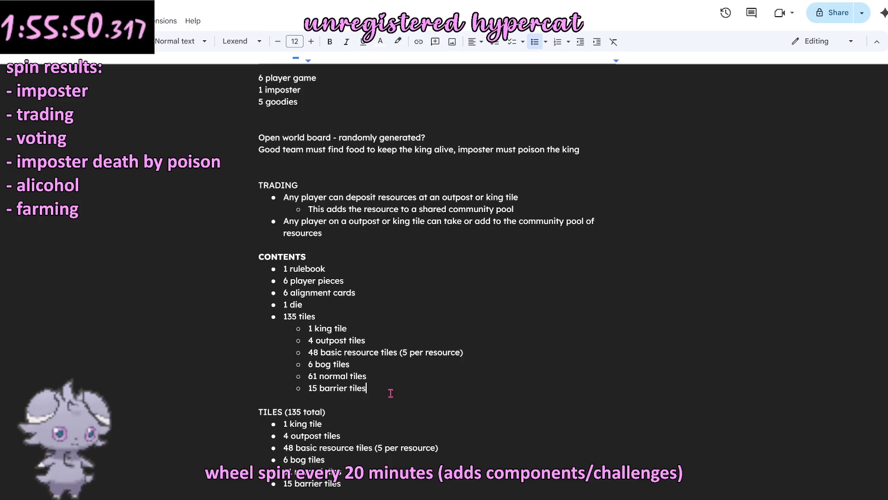
scroll(356, 338, down, 1)
scroll(356, 339, down, 1)
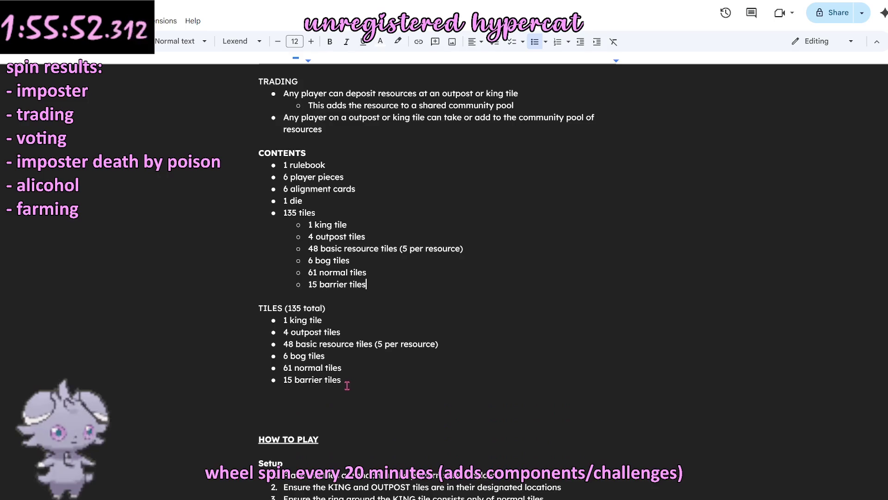
drag(354, 380, 173, 294)
key(BackSpace)
key(BackSpace)
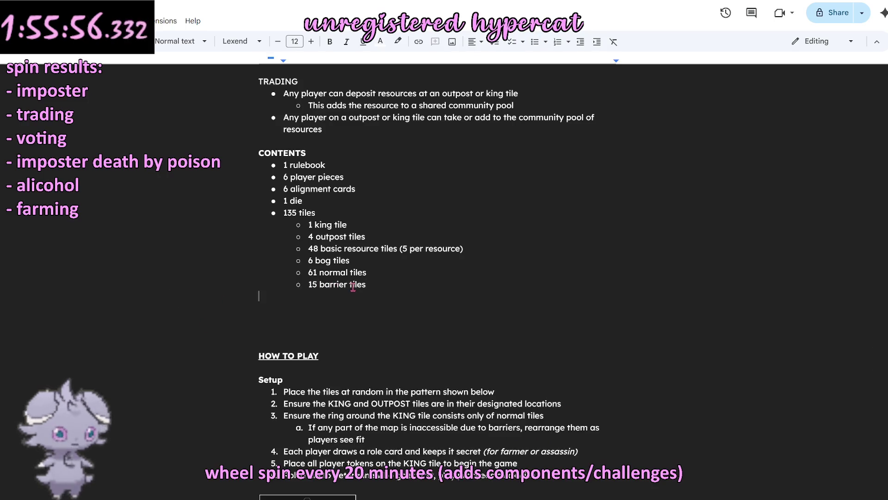
scroll(328, 283, up, 1)
scroll(331, 281, up, 1)
scroll(339, 280, up, 1)
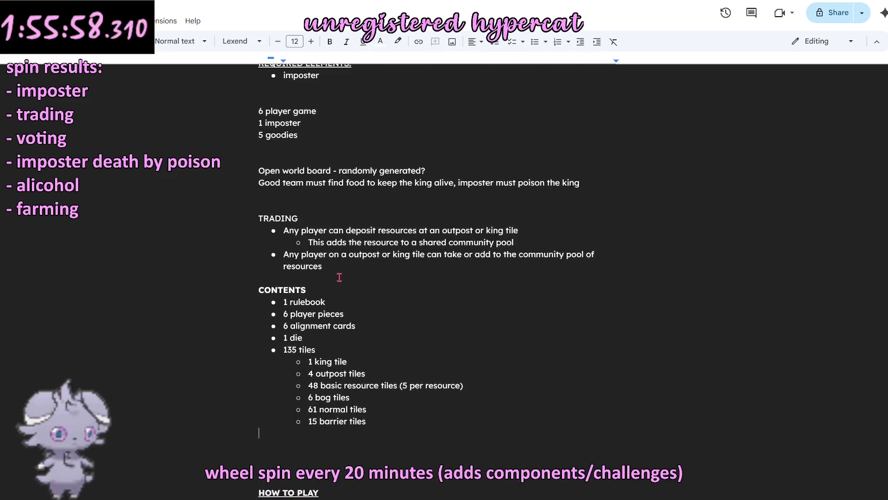
scroll(338, 277, up, 1)
scroll(335, 276, up, 1)
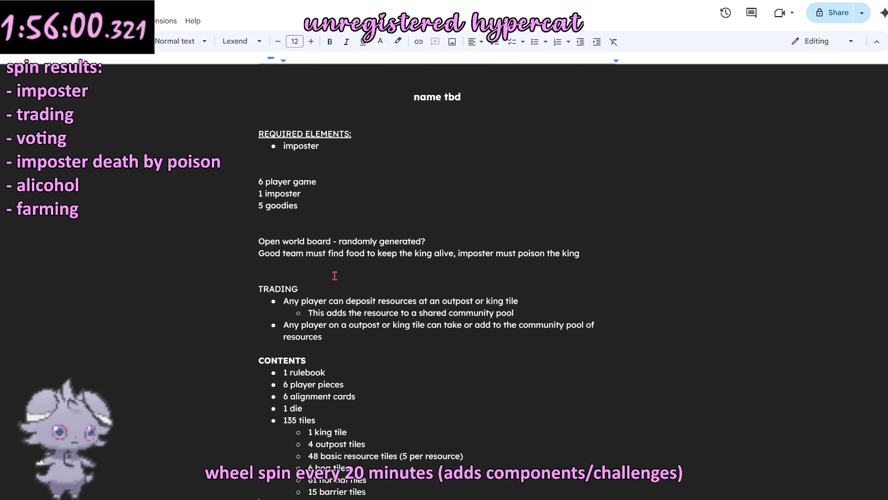
scroll(334, 276, down, 2)
scroll(334, 278, down, 3)
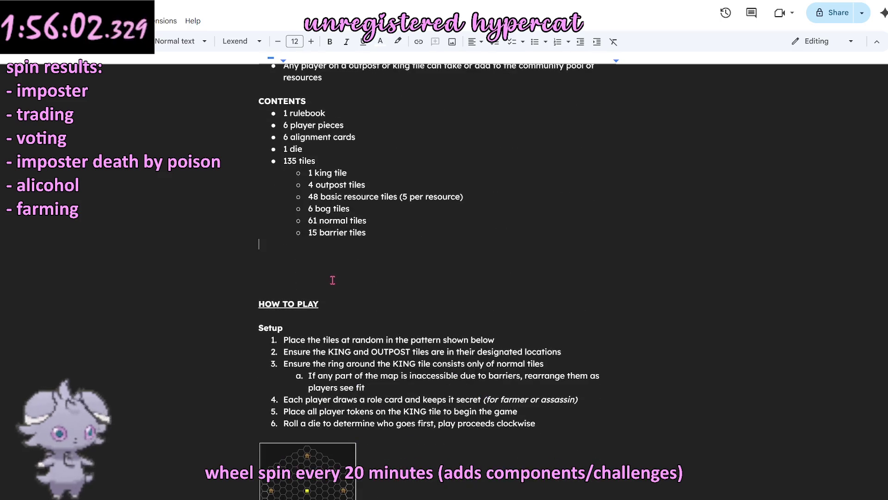
scroll(332, 280, down, 2)
scroll(331, 280, down, 3)
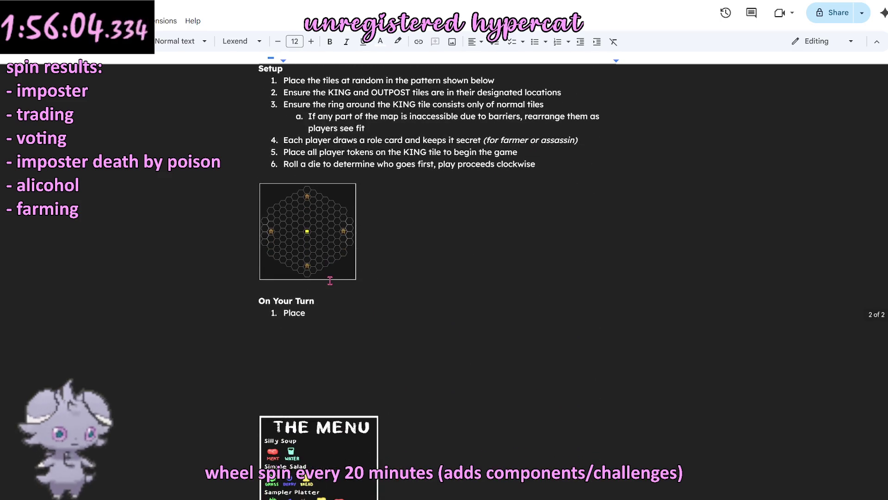
scroll(330, 280, down, 1)
scroll(330, 281, up, 2)
scroll(329, 281, up, 1)
scroll(329, 280, up, 1)
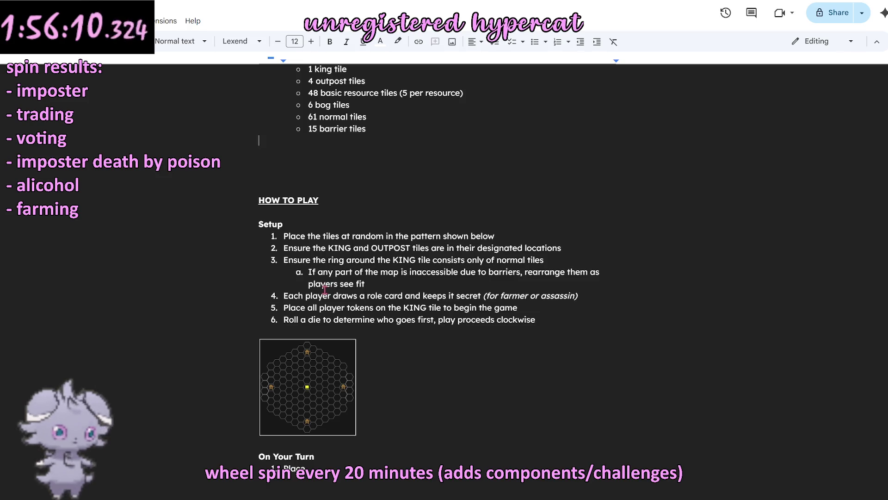
scroll(323, 289, down, 3)
scroll(323, 289, up, 3)
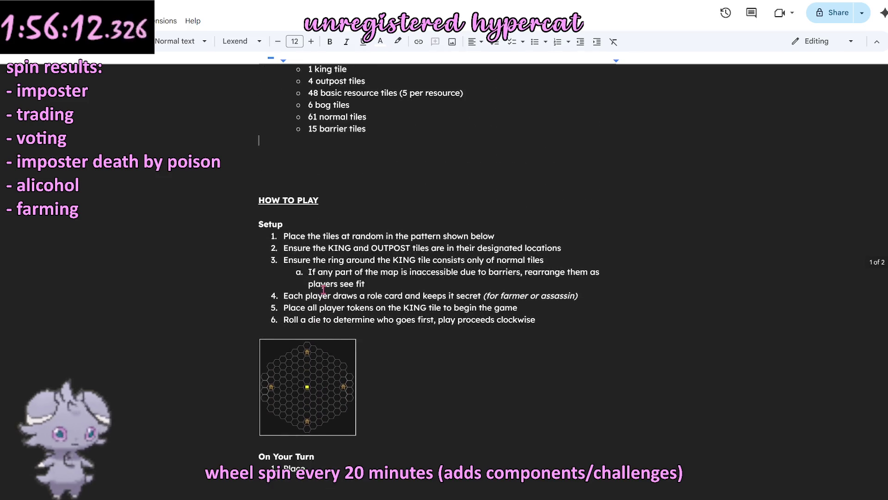
scroll(324, 289, down, 1)
scroll(312, 290, down, 2)
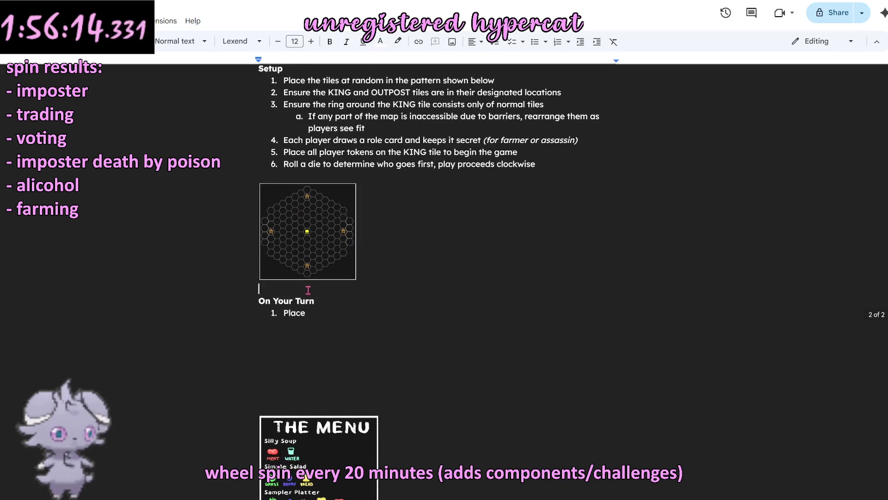
scroll(308, 290, up, 3)
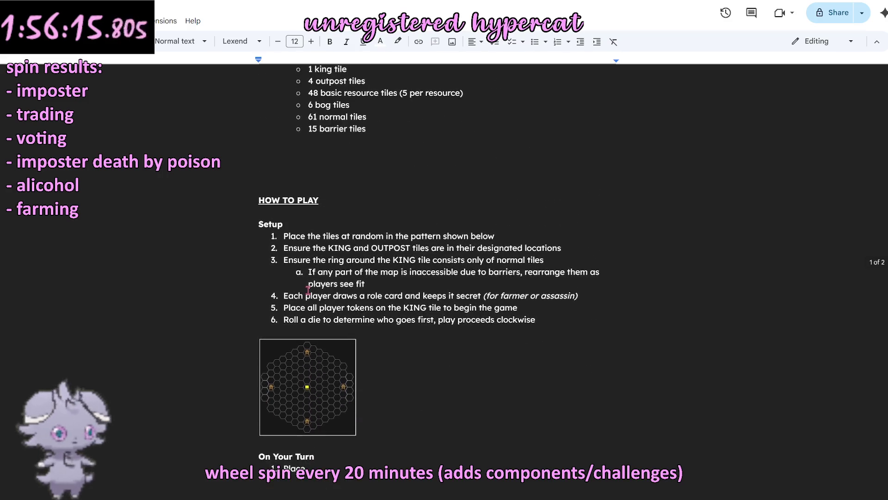
Step: Change setup step 4 so each player draws an alignment card instead of a role
click(315, 215)
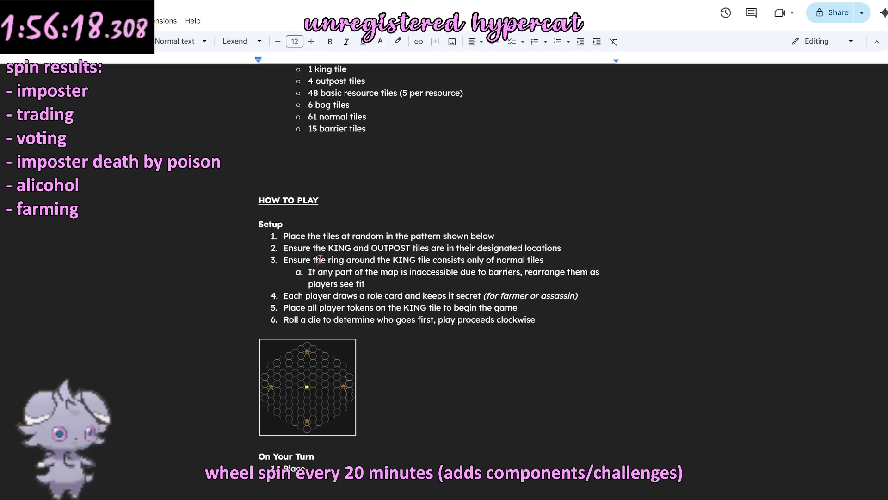
double_click(376, 296)
key(BackSpace)
key(BackSpace)
text(n alignment)
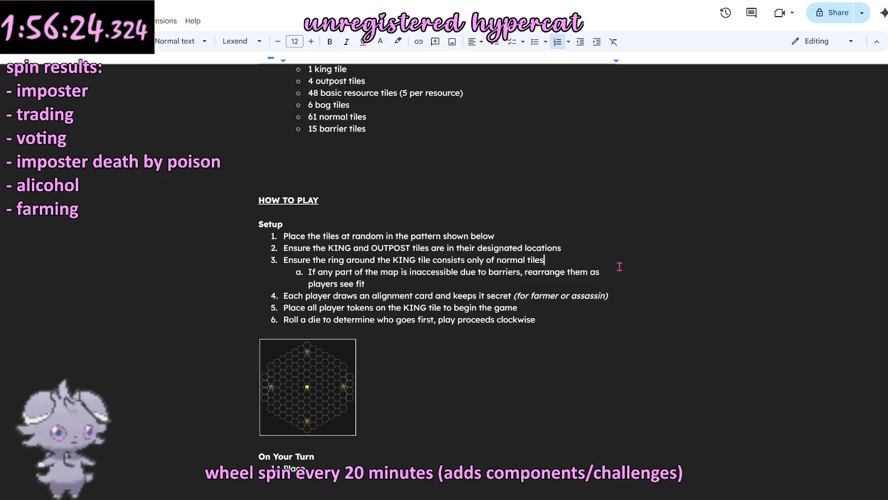
scroll(524, 312, up, 3)
scroll(523, 312, up, 3)
scroll(445, 289, down, 1)
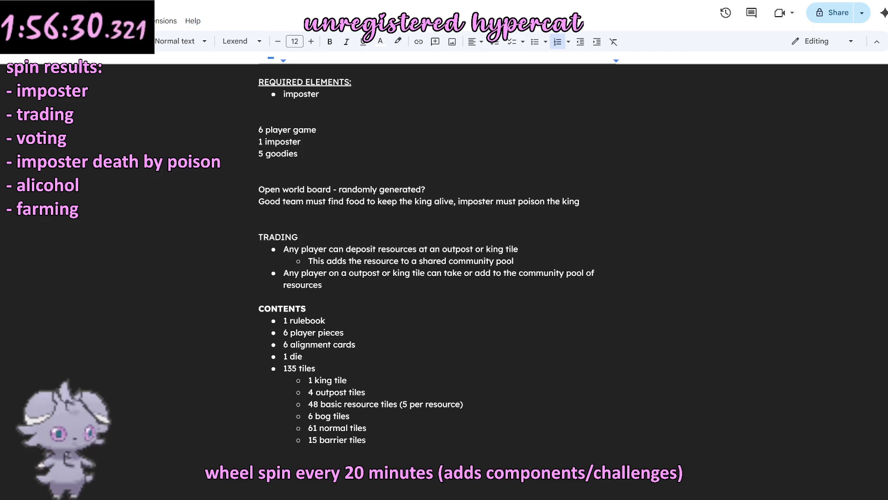
click(576, 228)
click(486, 286)
scroll(481, 294, down, 1)
scroll(480, 294, down, 3)
scroll(480, 294, down, 3)
scroll(480, 294, down, 4)
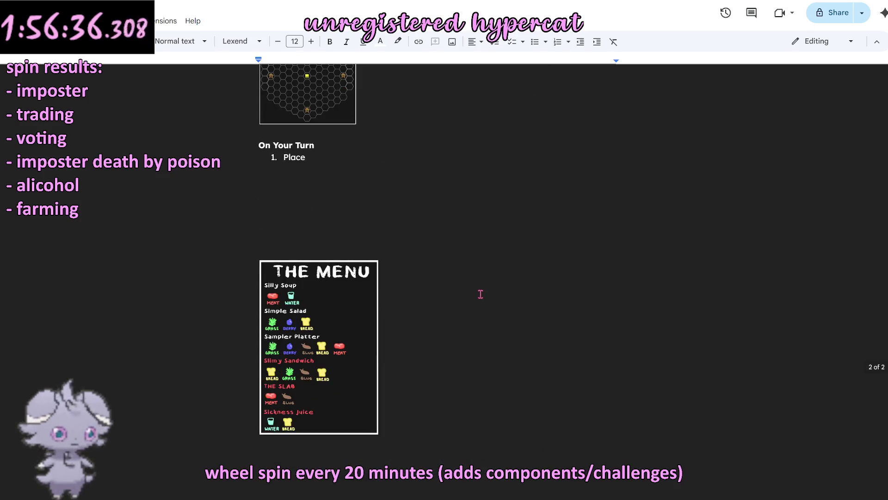
scroll(480, 294, down, 2)
scroll(480, 294, up, 1)
scroll(480, 294, up, 3)
scroll(481, 294, up, 2)
scroll(480, 295, up, 2)
scroll(481, 294, up, 1)
scroll(481, 295, down, 1)
scroll(480, 295, down, 1)
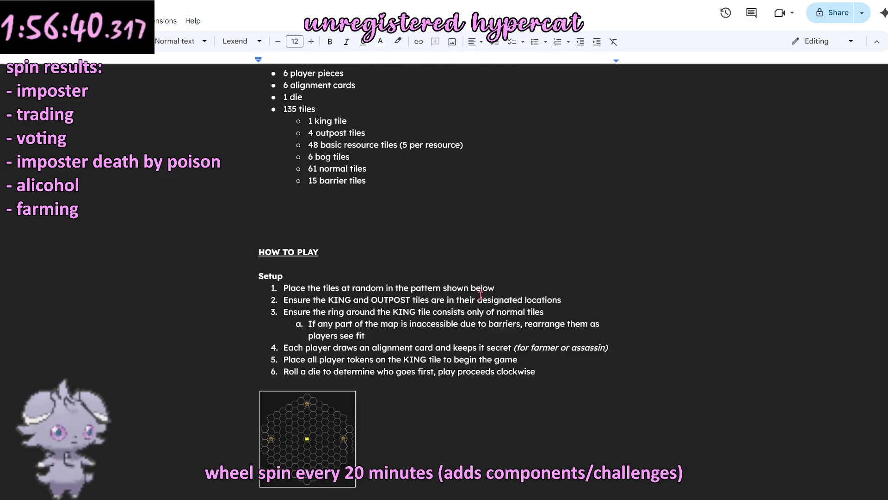
scroll(480, 295, up, 3)
Step: Add blank lines under the HOW TO PLAY heading
click(410, 373)
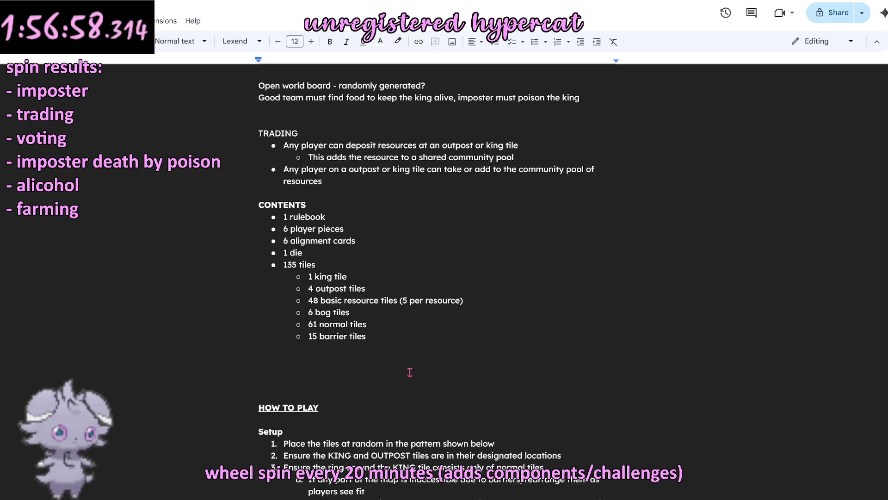
click(314, 198)
scroll(351, 220, down, 3)
scroll(354, 253, down, 1)
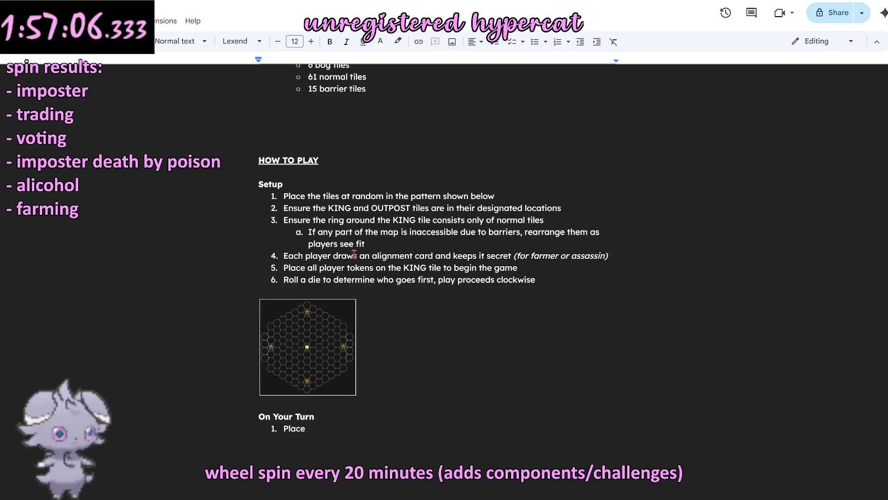
click(323, 172)
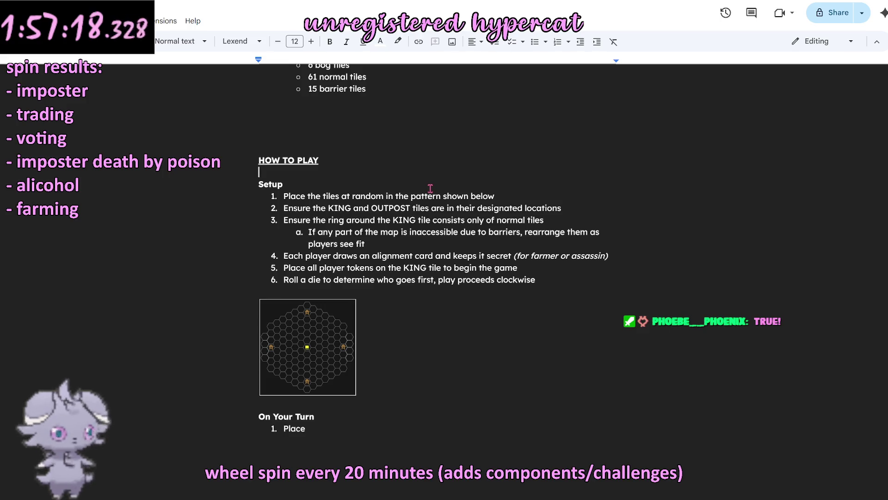
key(Return)
key(Return)
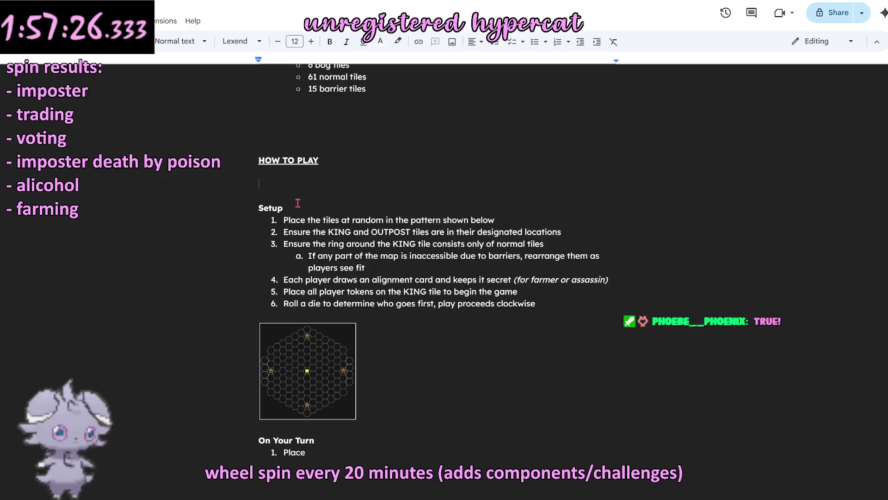
scroll(298, 201, up, 2)
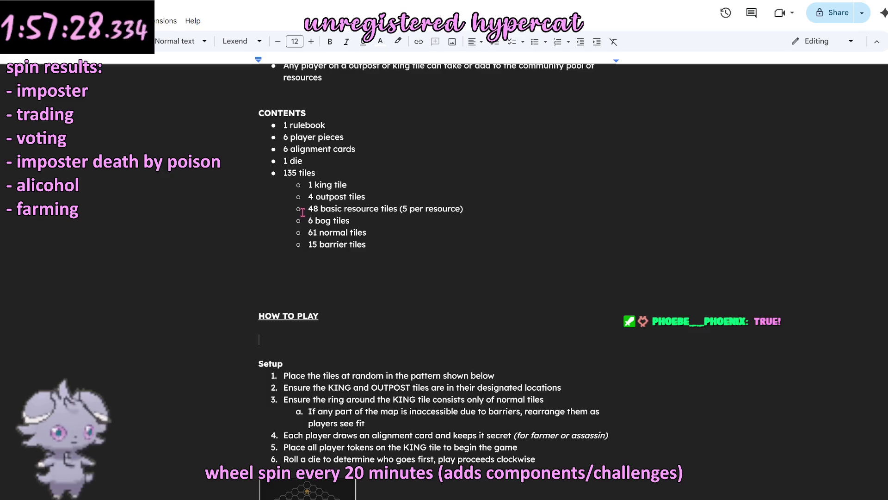
scroll(303, 211, down, 2)
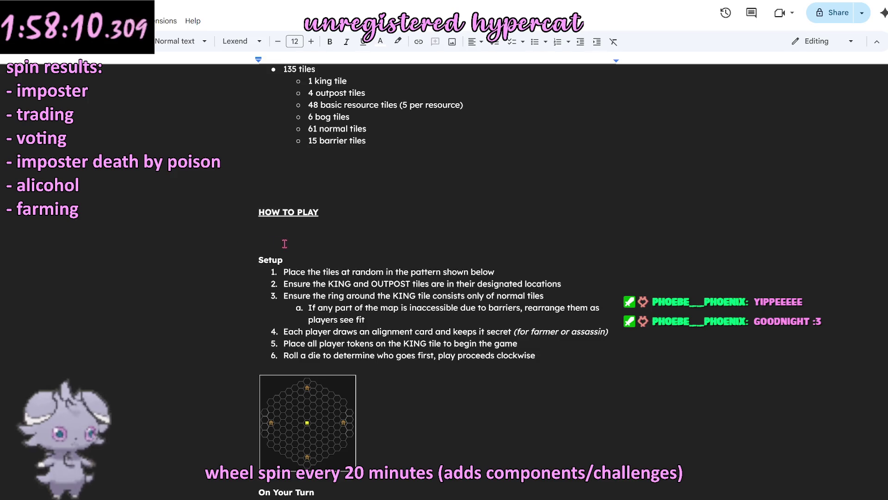
scroll(290, 240, up, 3)
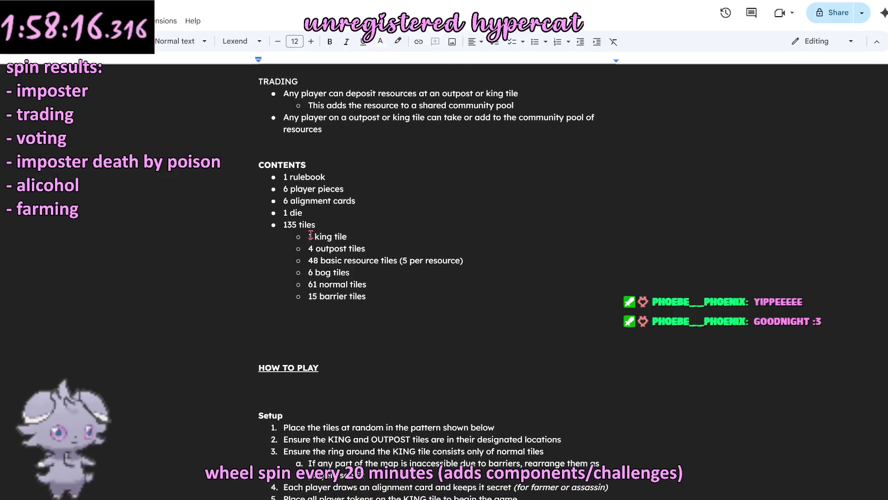
drag(297, 352, 280, 314)
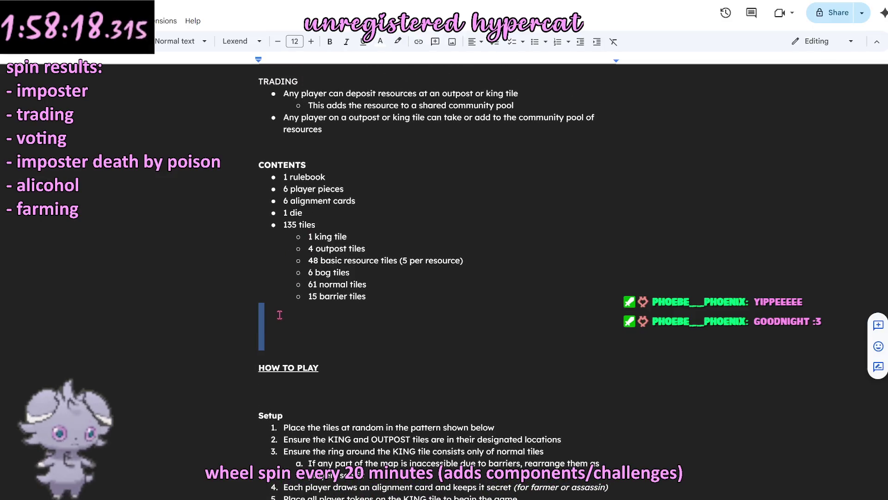
Step: Delete the extra blank lines and paste a copy of the Setup heading and first step above Setup
key(BackSpace)
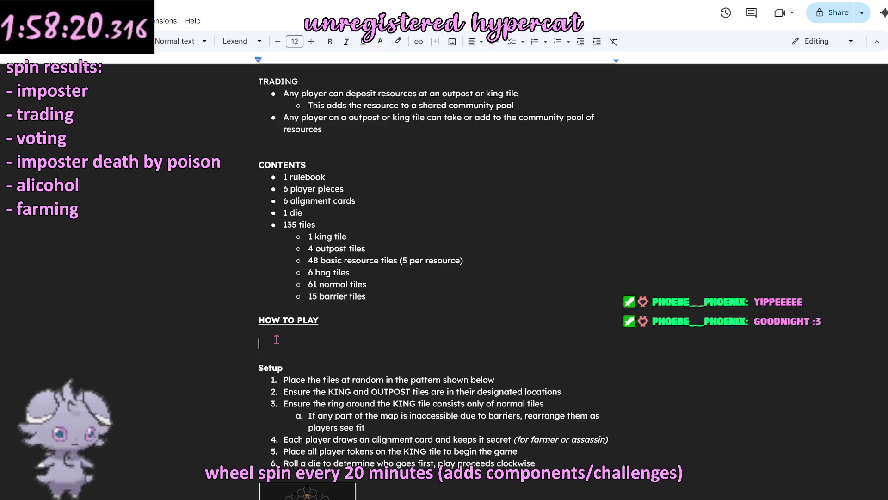
drag(258, 367, 306, 380)
key(ctrl+c)
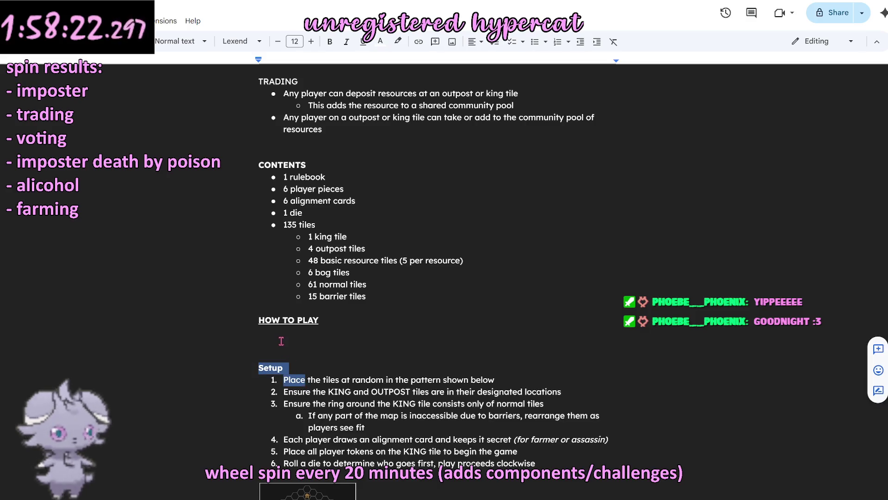
click(282, 341)
key(ctrl+v)
Step: Rename the copied heading to Objective and strip the numbering from its Place line
double_click(275, 345)
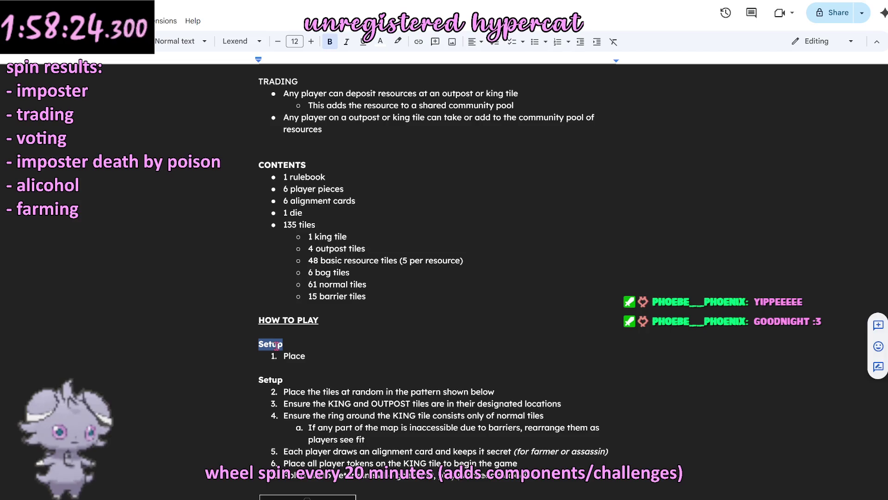
text(Objective)
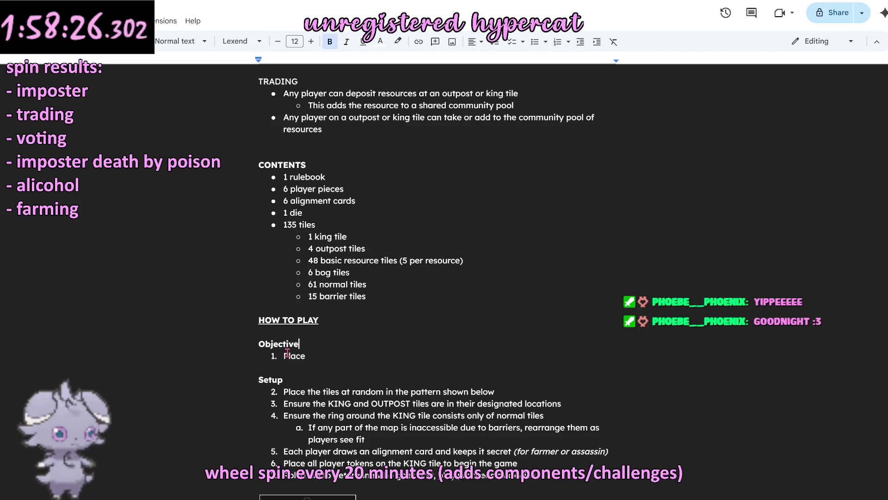
key(Down)
key(Home)
key(BackSpace)
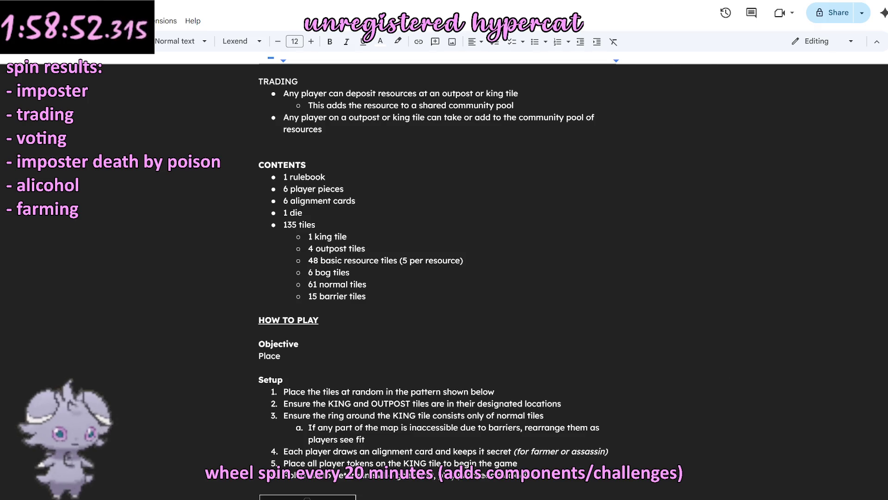
key(alt+Tab)
scroll(516, 274, down, 5)
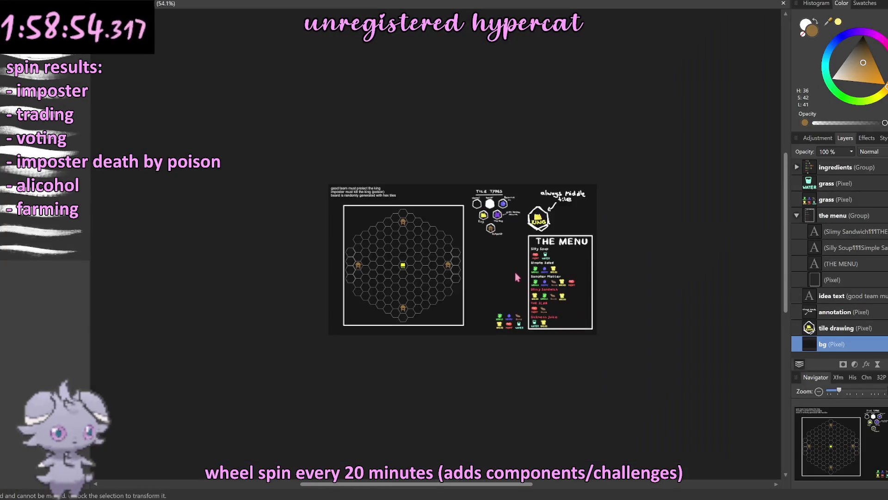
scroll(534, 199, up, 3)
scroll(587, 216, down, 1)
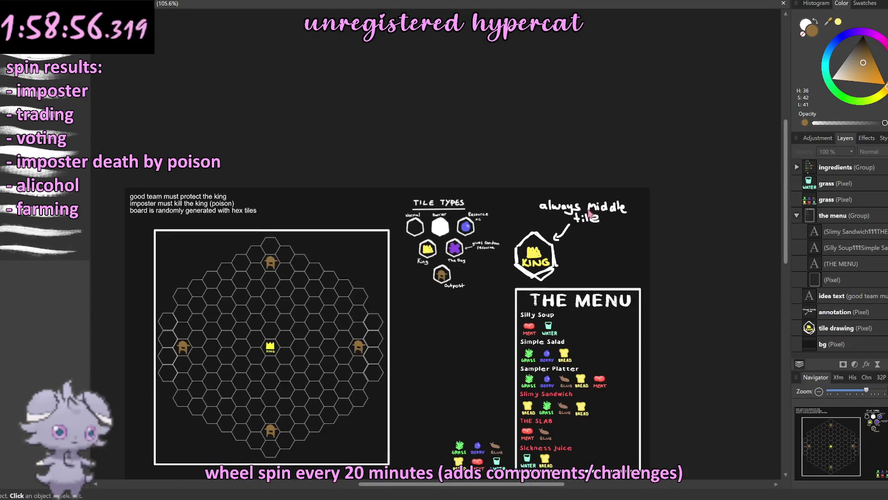
scroll(588, 217, up, 1)
scroll(520, 116, down, 2)
scroll(486, 139, down, 1)
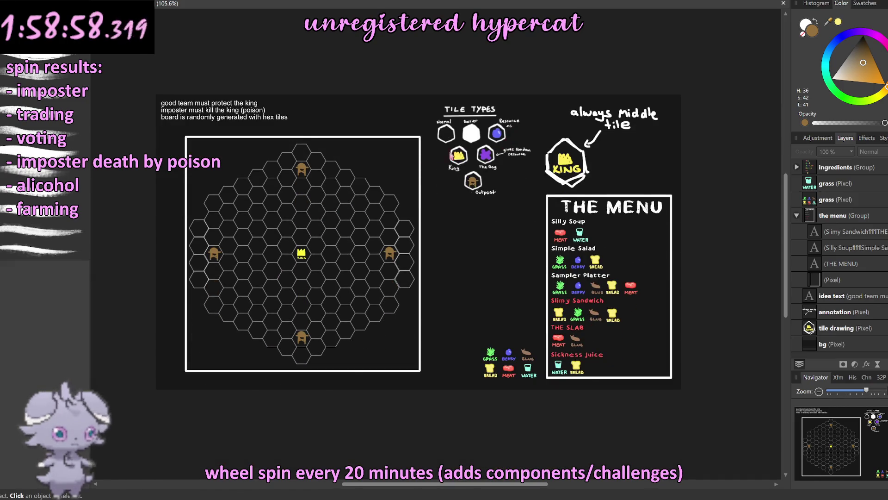
scroll(396, 157, up, 1)
scroll(405, 157, left, 1)
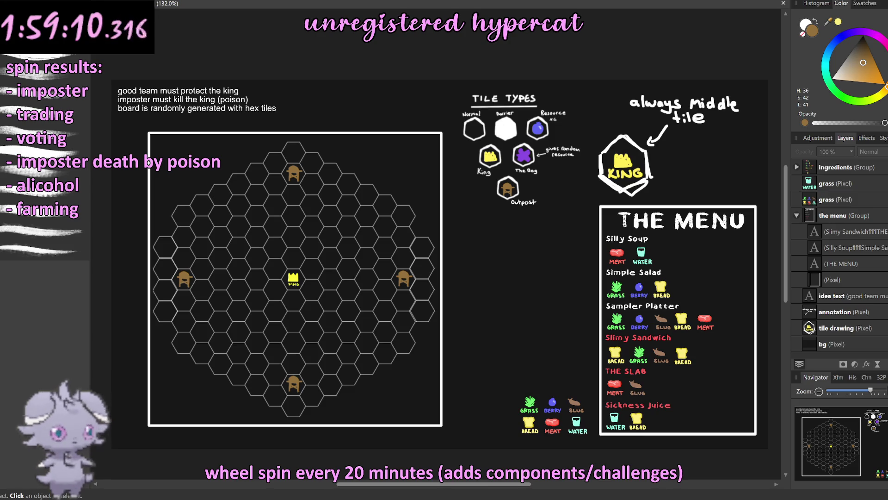
Step: Return from the Affinity Photo board artwork to the rules document
key(alt+Tab)
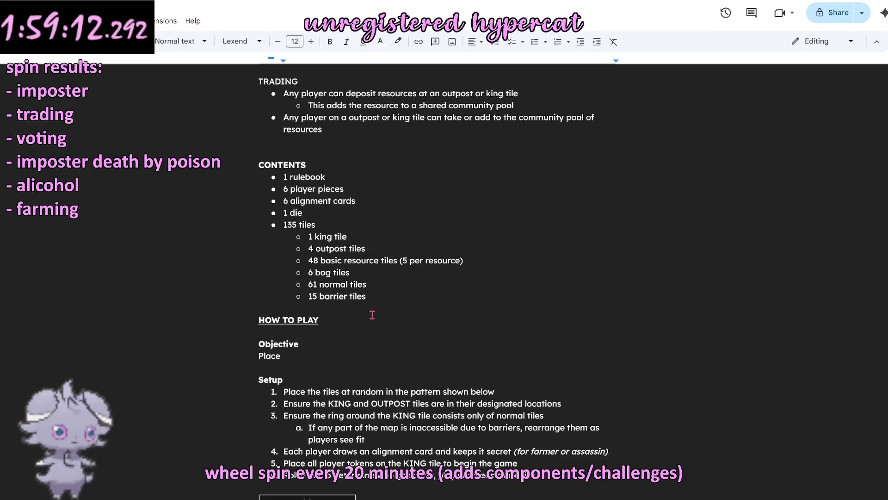
Step: Replace the Place placeholder under Objective with an empty round-bullet list item
click(362, 309)
scroll(459, 309, up, 2)
scroll(349, 301, up, 1)
click(348, 297)
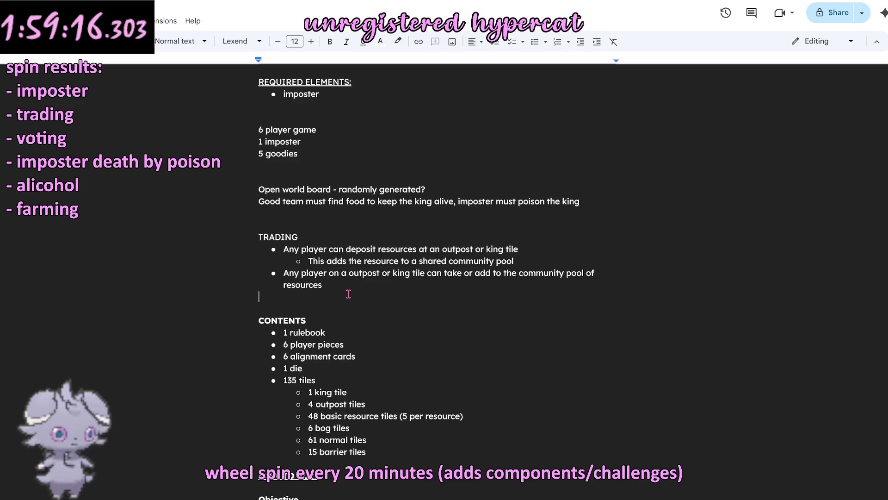
scroll(348, 291, down, 3)
scroll(345, 292, down, 2)
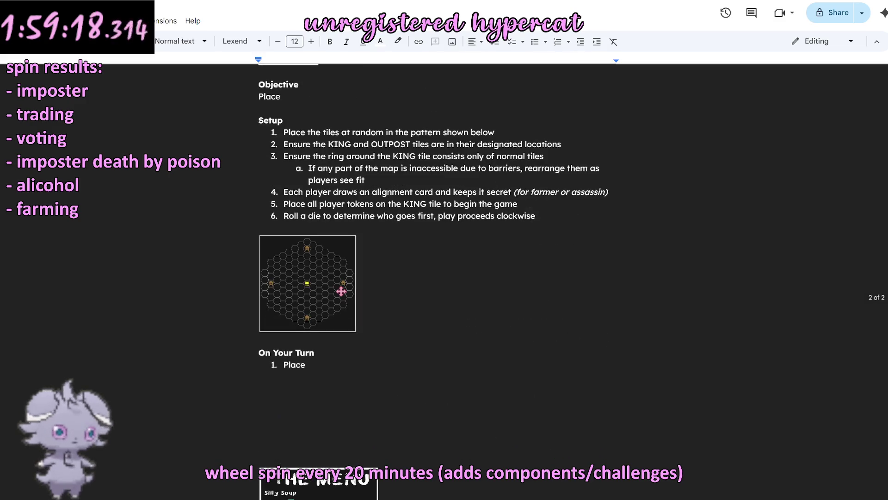
scroll(342, 290, up, 3)
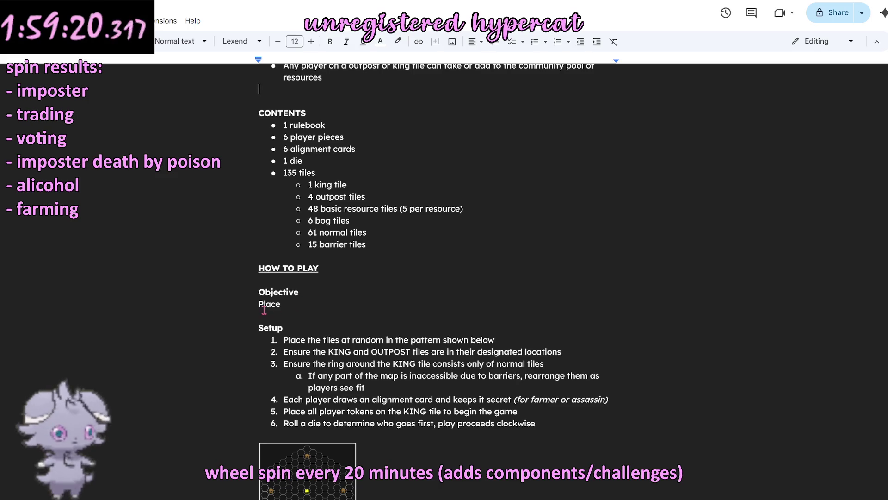
double_click(264, 305)
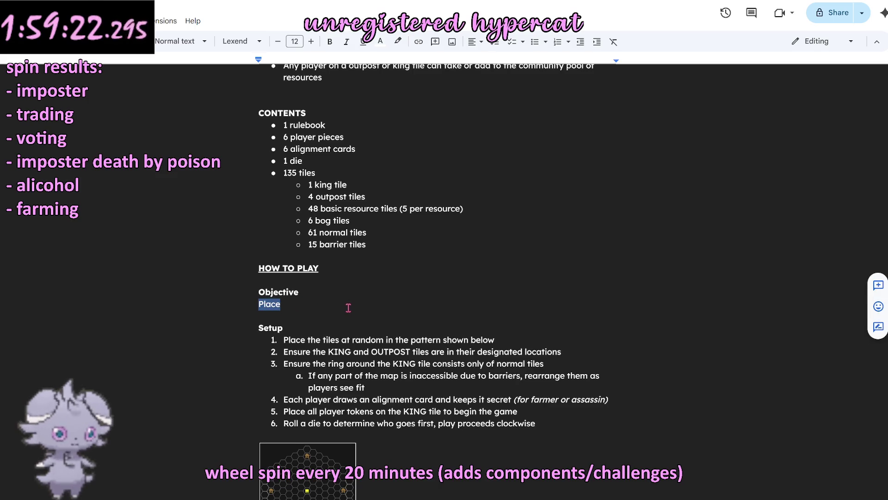
key(BackSpace)
text(-)
right_click(273, 304)
click(285, 343)
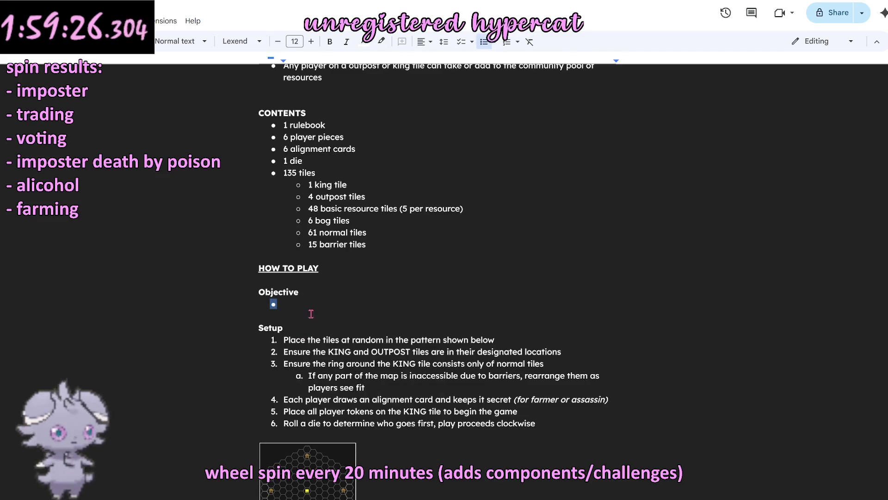
click(313, 306)
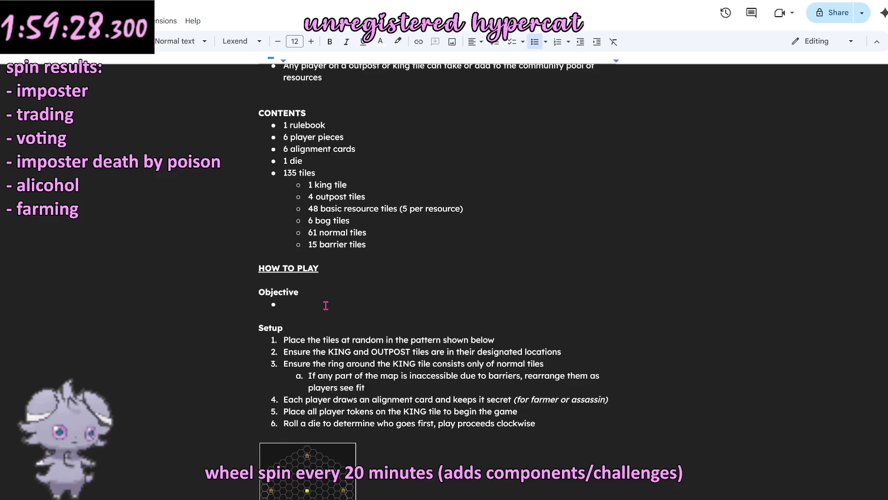
text(F)
Step: Write two bullets: the Assassin wins by killing the king; the Farmers win by killing the Assassin while keeping the King alive
key(BackSpace)
text(The a)
text(Assassin must )
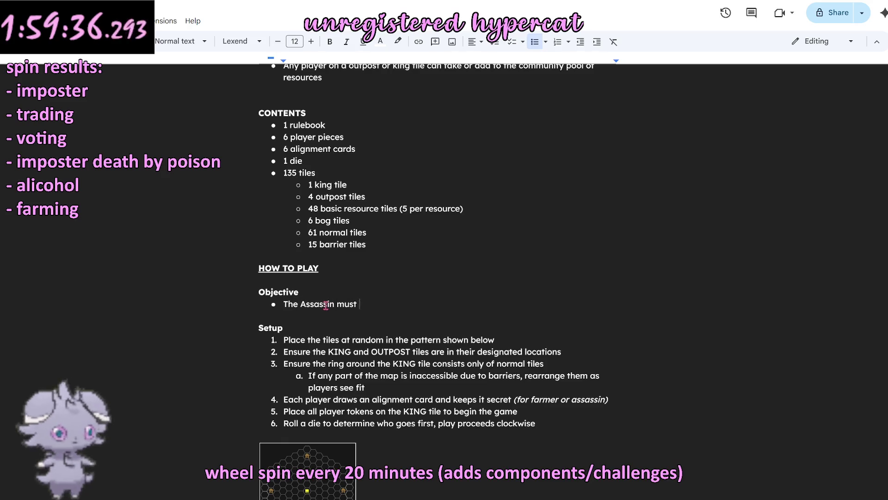
text(kill the king)
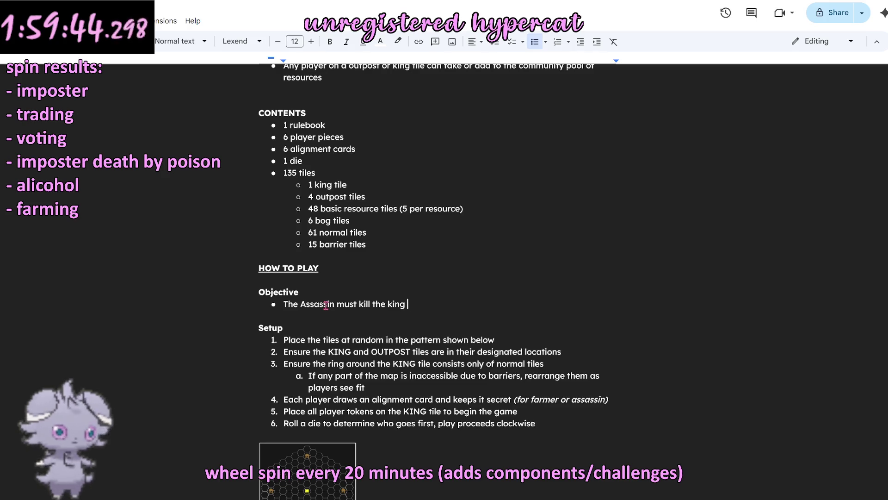
key(BackSpace)
key(BackSpace)
key(BackSpace)
key(BackSpace)
key(BackSpace)
key(BackSpace)
key(BackSpace)
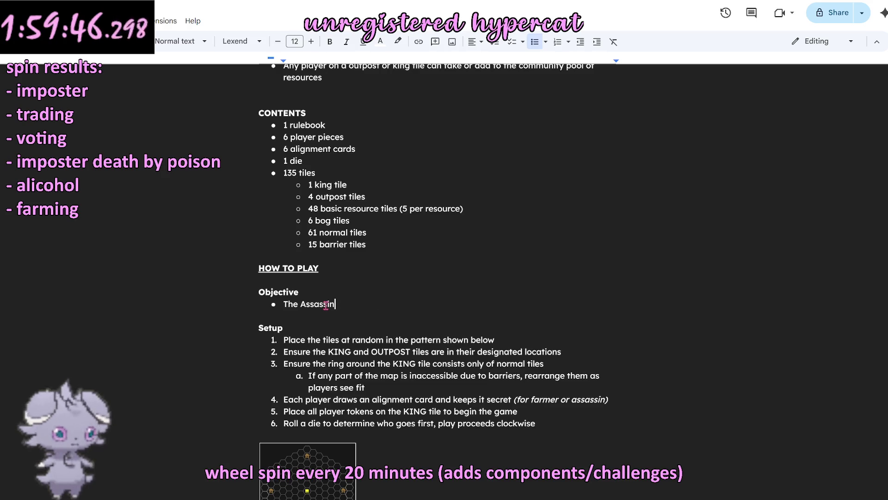
text(wins by killing the king,.)
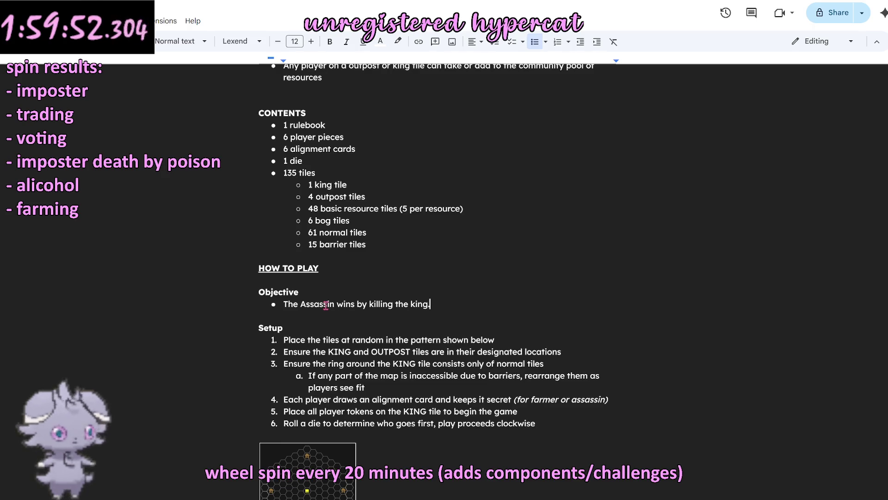
key(BackSpace)
key(shift+Return)
key(ctrl+shift+8)
text(The)
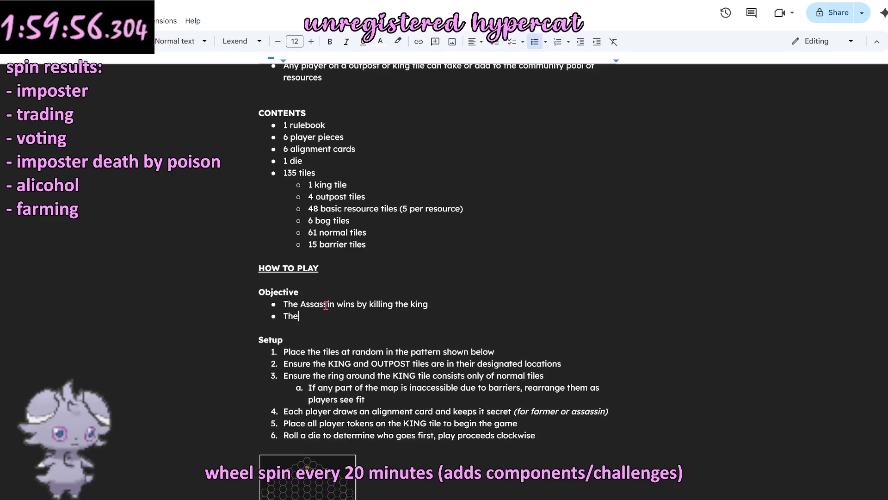
text( Farmers win by killing the Assassin before)
key(BackSpace)
key(BackSpace)
key(BackSpace)
key(BackSpace)
key(BackSpace)
key(BackSpace)
text(while keeping the King alive)
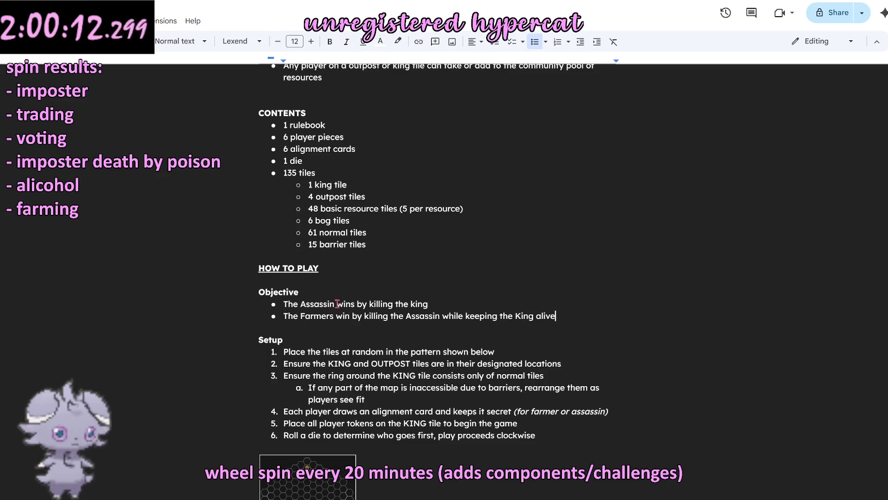
text(.)
Step: Capitalise 'King.' in the first Objective bullet and add periods to the early Setup steps
click(446, 304)
double_click(416, 305)
text(King.)
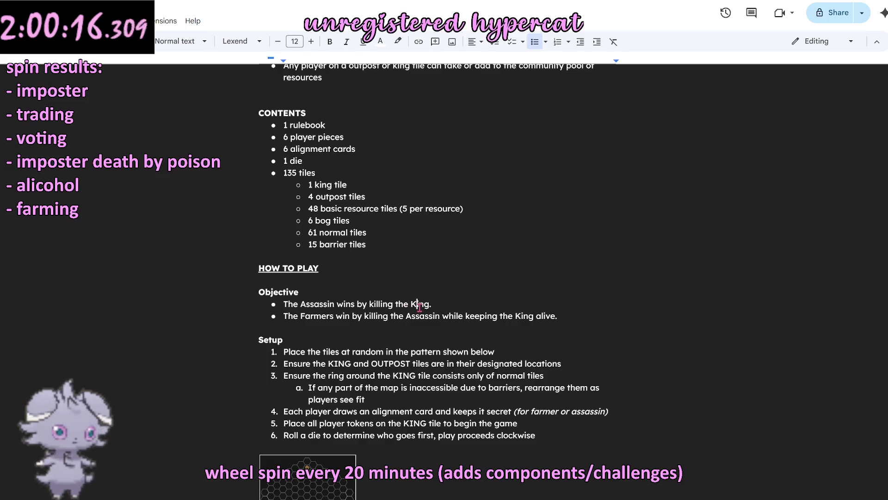
click(453, 274)
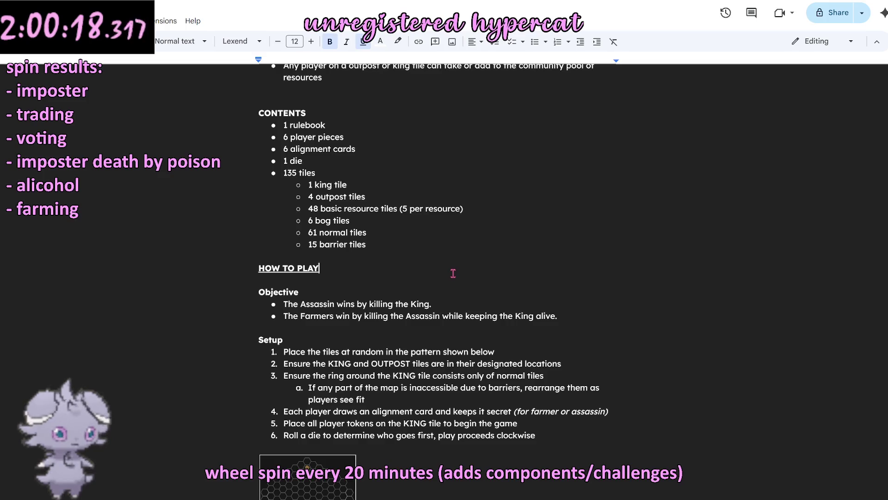
text(.)
click(565, 364)
text(.)
click(596, 378)
text(.)
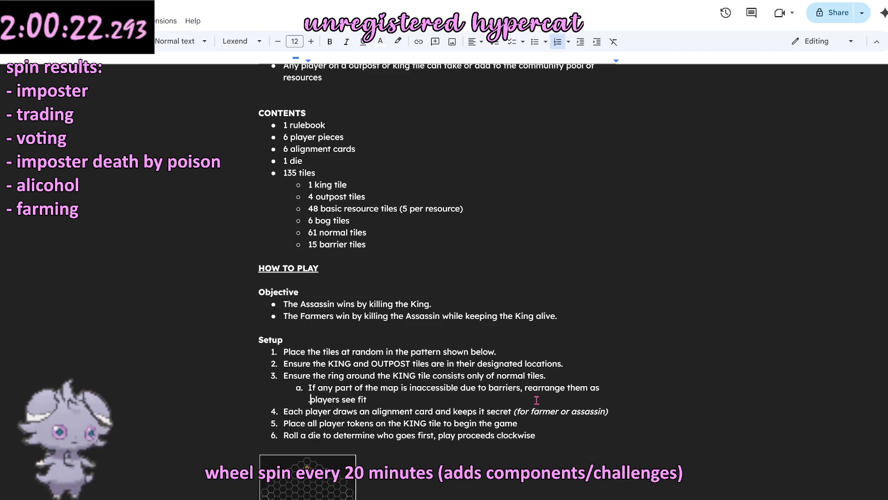
Step: End setup sub-step a and steps 4 to 6 with non-italic periods
click(527, 399)
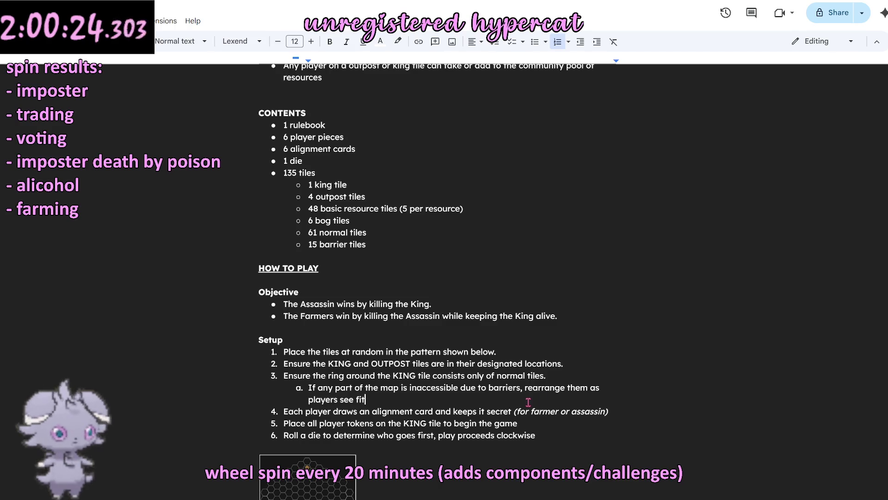
click(615, 412)
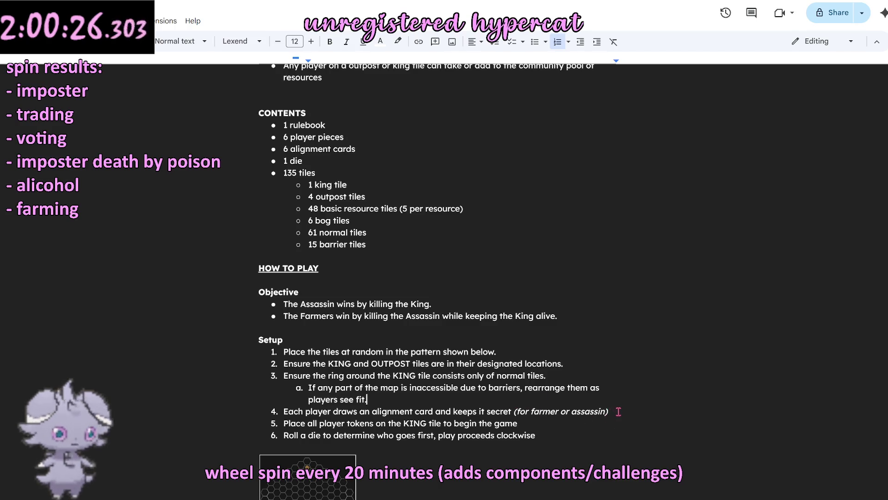
text(.)
key(BackSpace)
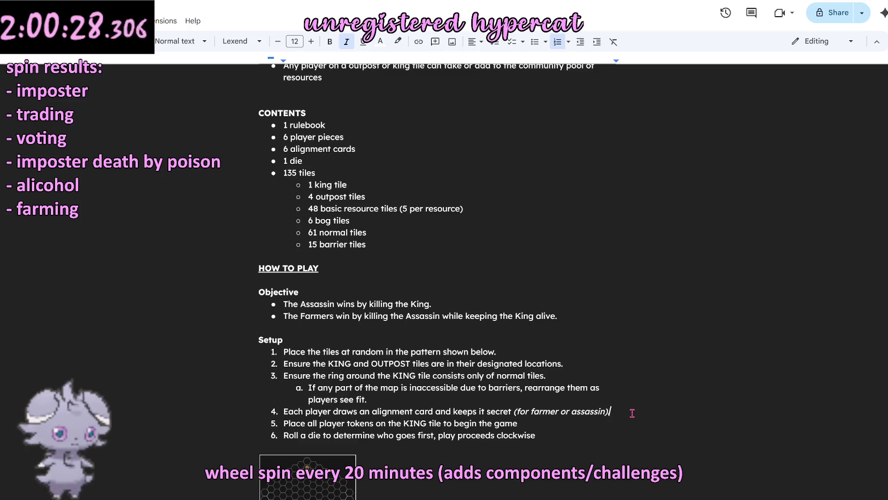
key(ctrl+i)
text(.)
click(529, 425)
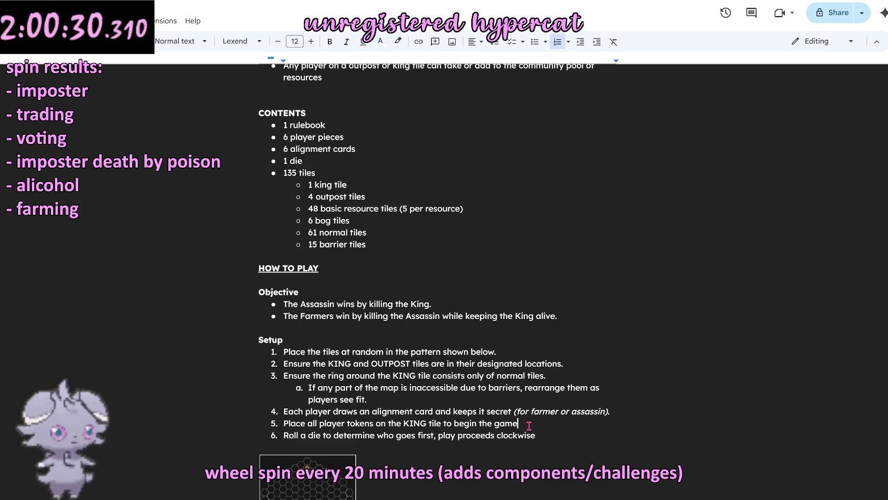
text(.)
click(553, 435)
text(.)
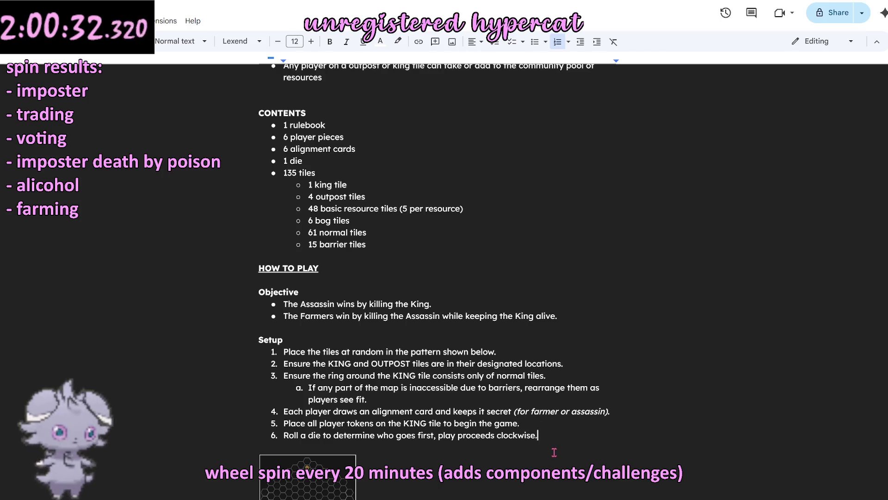
scroll(693, 448, down, 1)
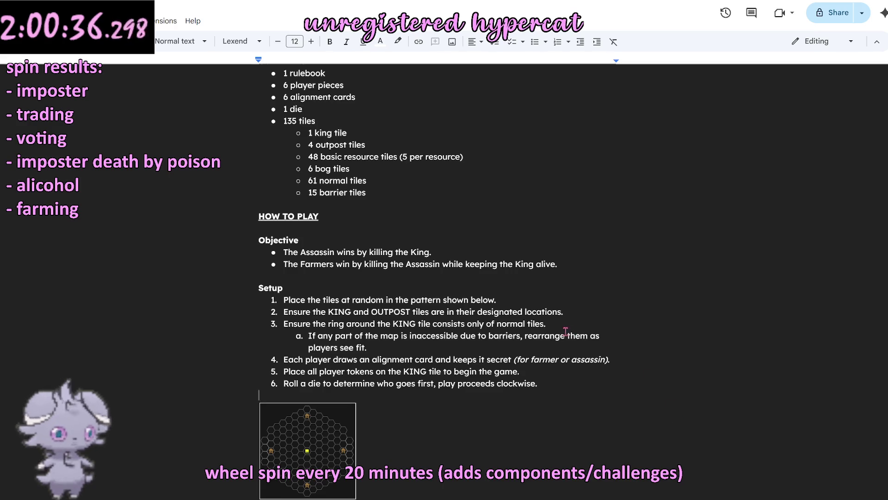
scroll(567, 332, down, 3)
scroll(440, 302, up, 5)
scroll(438, 299, up, 5)
scroll(439, 299, up, 1)
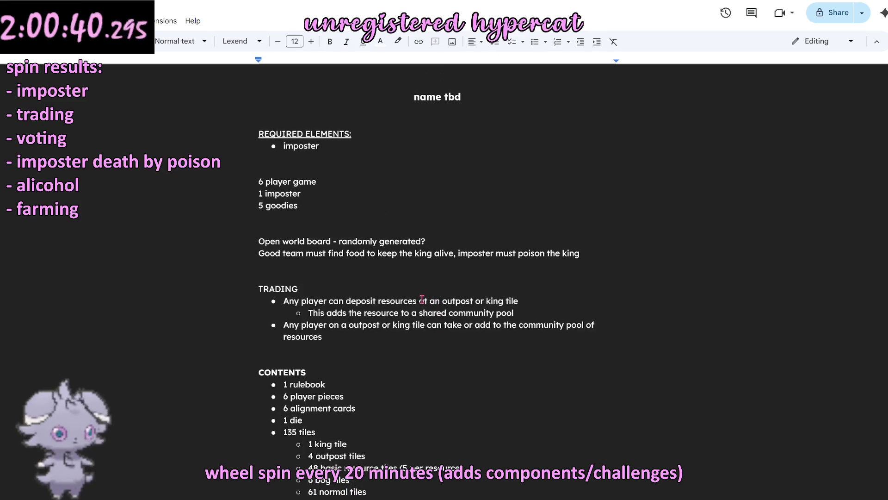
scroll(421, 304, down, 3)
scroll(420, 309, down, 5)
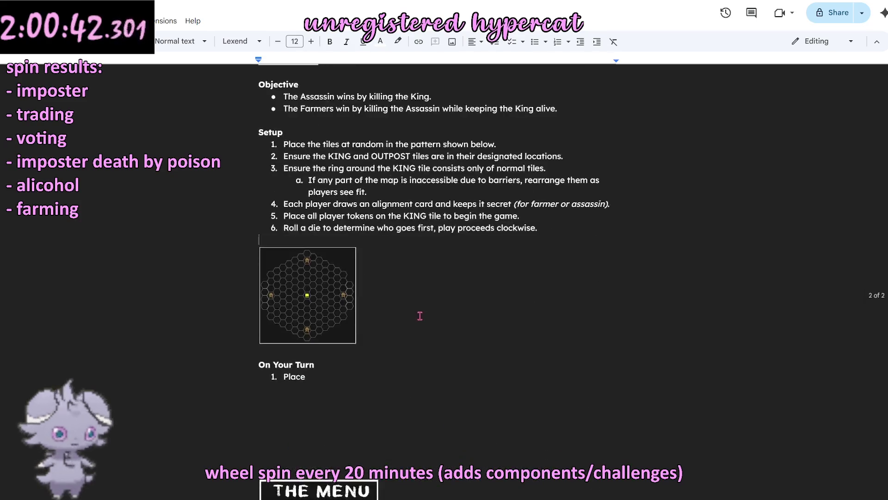
scroll(419, 316, down, 3)
click(368, 258)
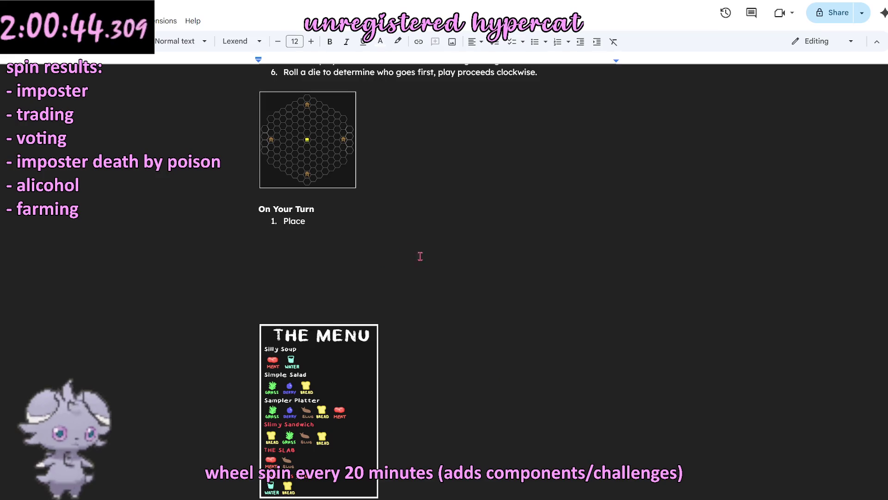
scroll(448, 273, up, 3)
scroll(448, 272, up, 3)
scroll(440, 278, up, 3)
scroll(439, 281, up, 2)
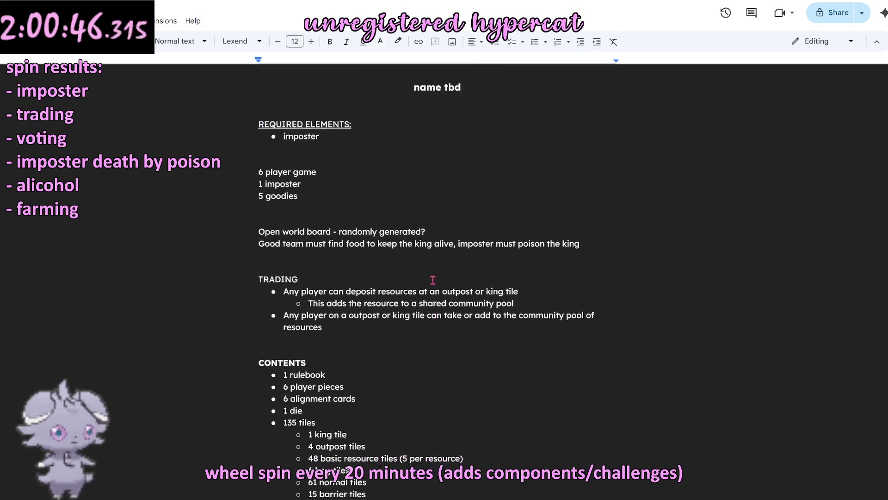
scroll(438, 281, down, 4)
scroll(440, 276, down, 5)
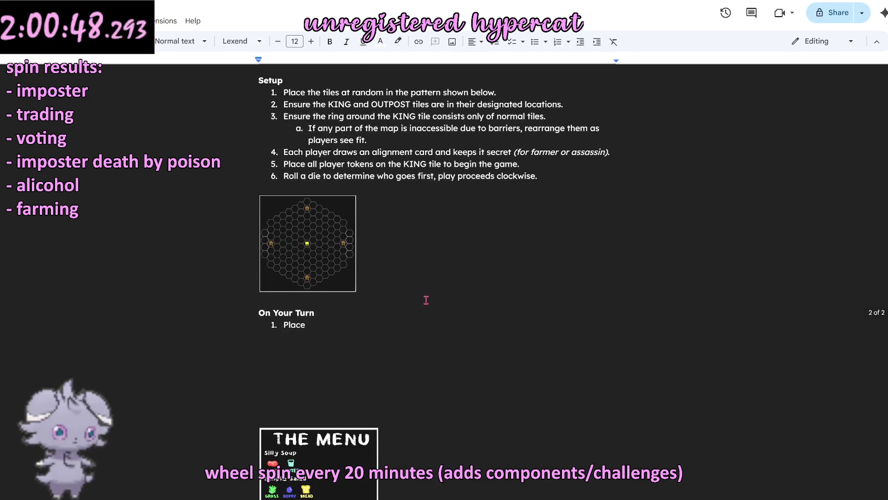
scroll(427, 298, down, 2)
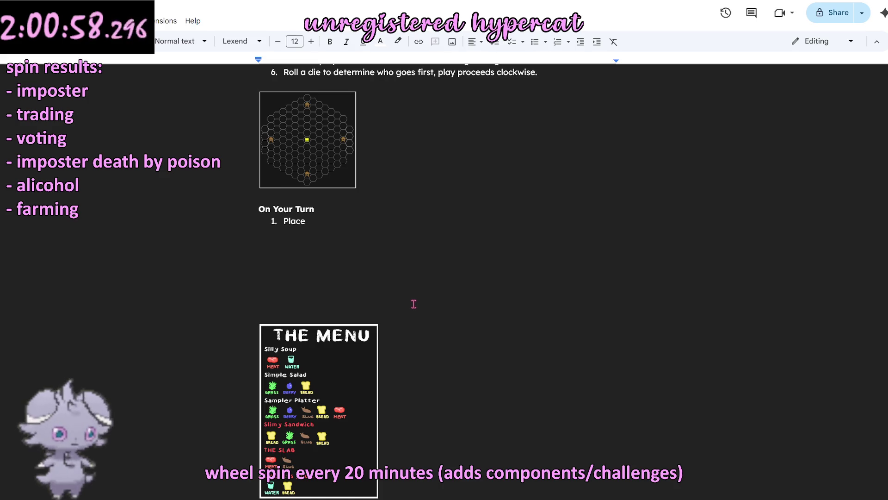
scroll(410, 305, up, 3)
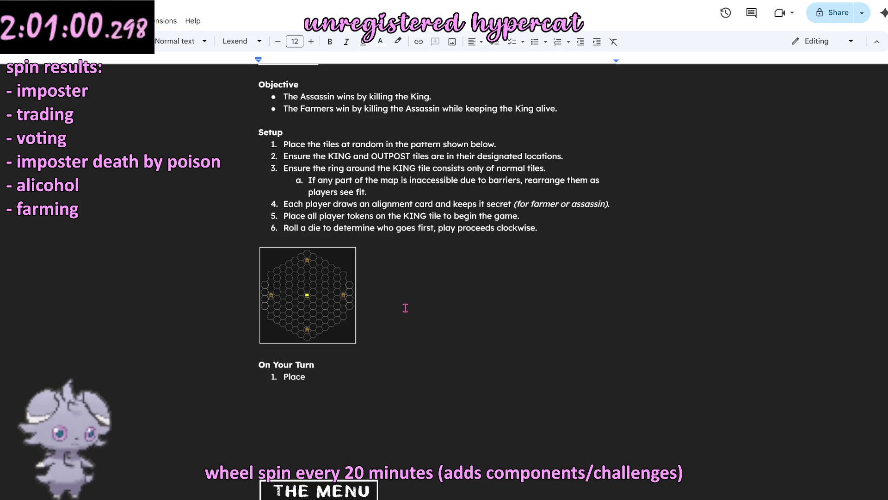
scroll(410, 305, down, 3)
scroll(411, 309, down, 2)
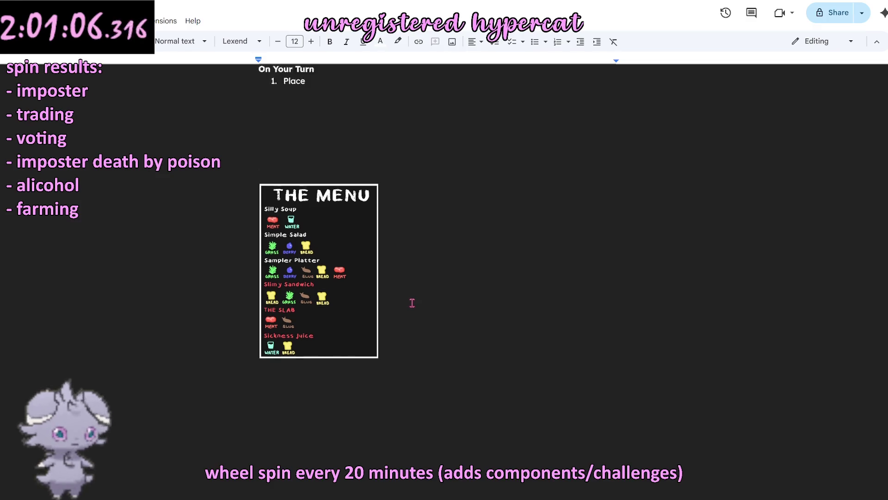
scroll(408, 304, up, 4)
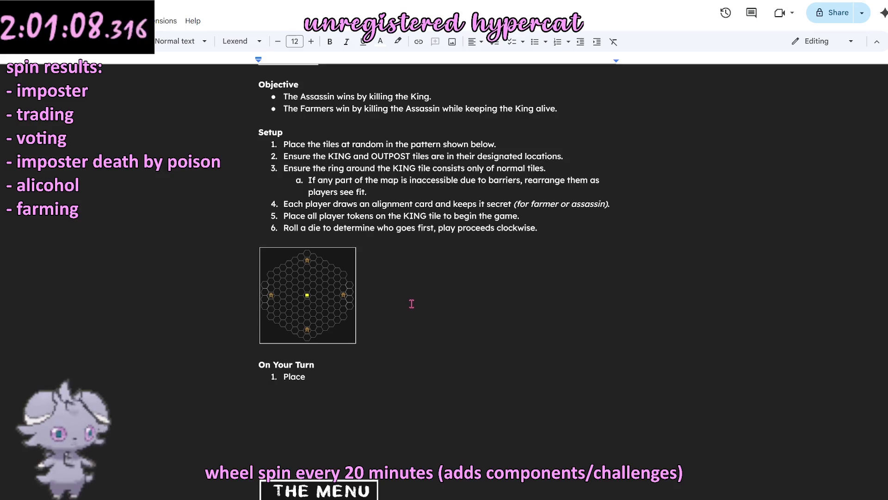
scroll(412, 304, down, 3)
scroll(412, 305, up, 3)
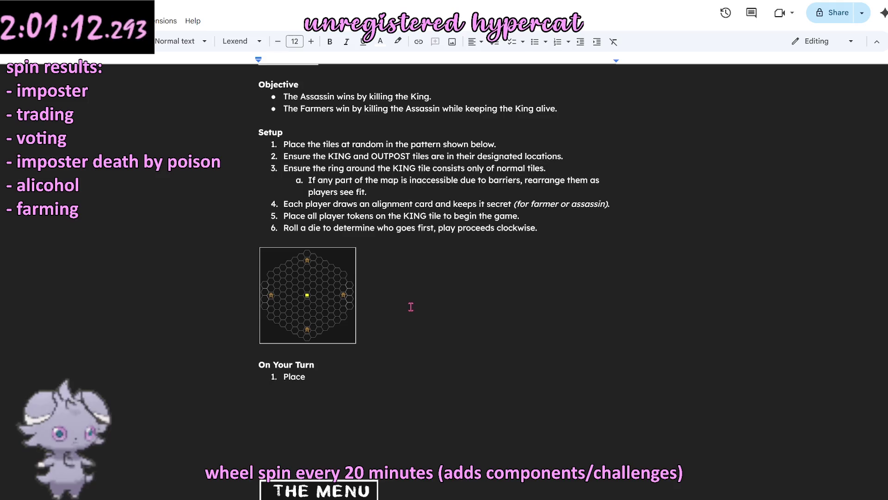
scroll(411, 305, down, 4)
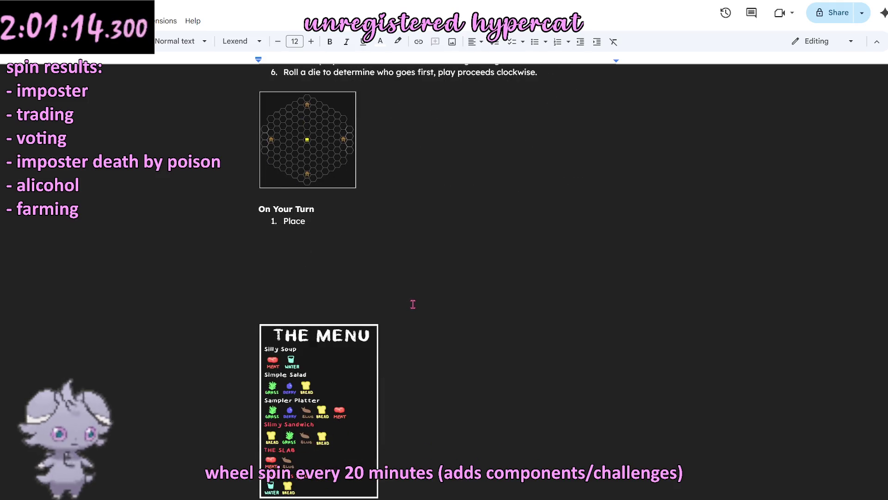
scroll(414, 304, down, 2)
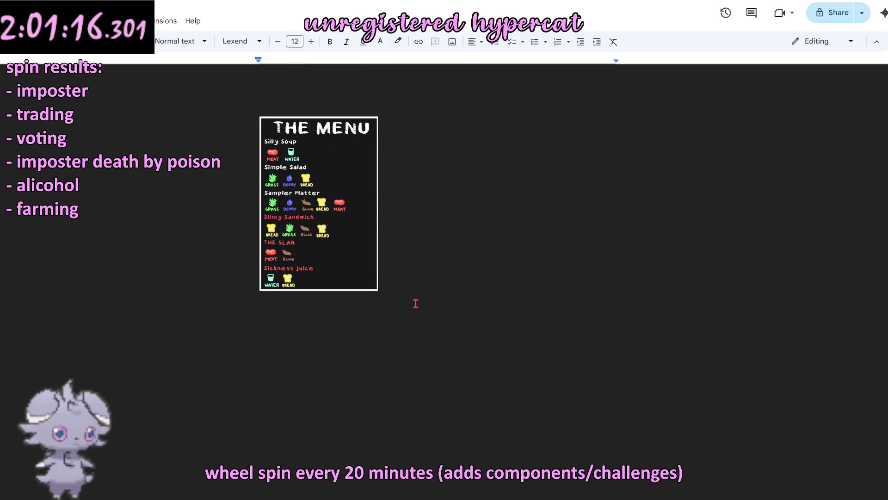
scroll(415, 303, up, 4)
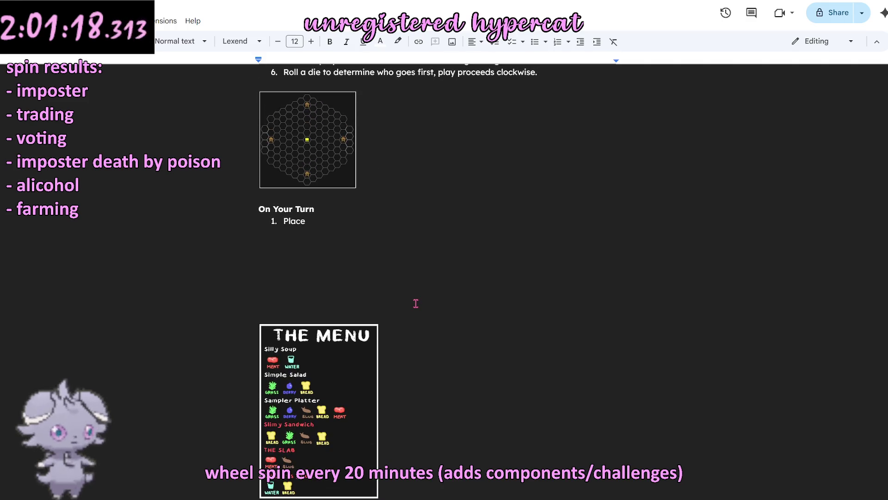
scroll(416, 304, up, 3)
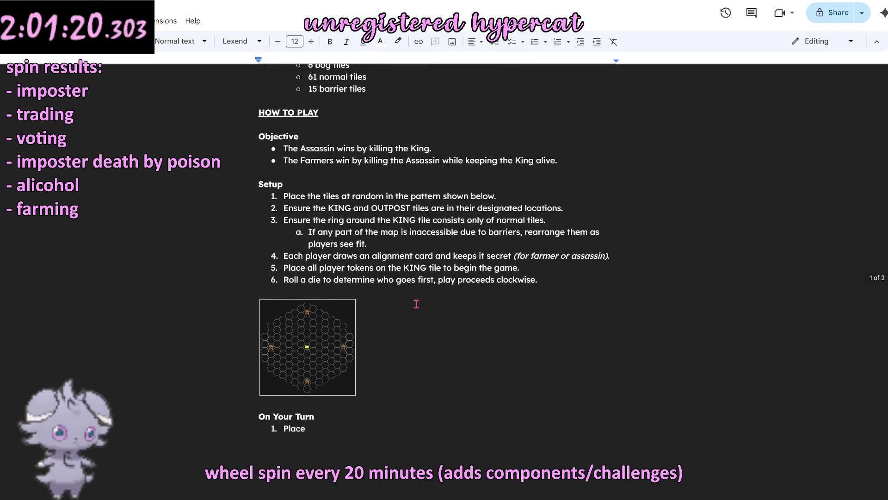
scroll(416, 303, down, 2)
scroll(416, 304, up, 1)
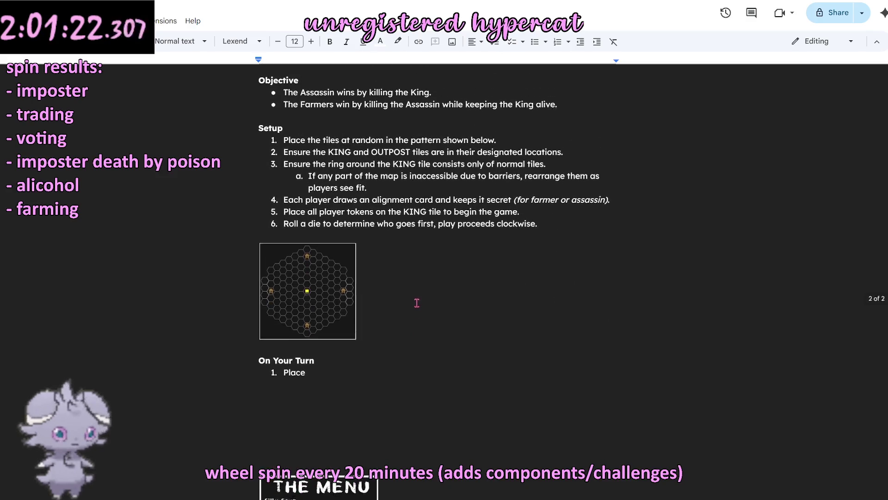
scroll(416, 302, up, 1)
scroll(416, 303, up, 2)
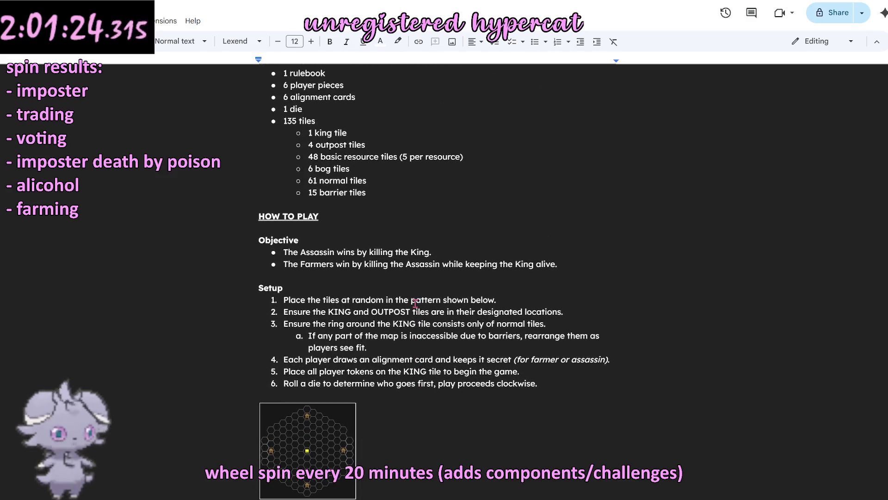
scroll(415, 304, down, 2)
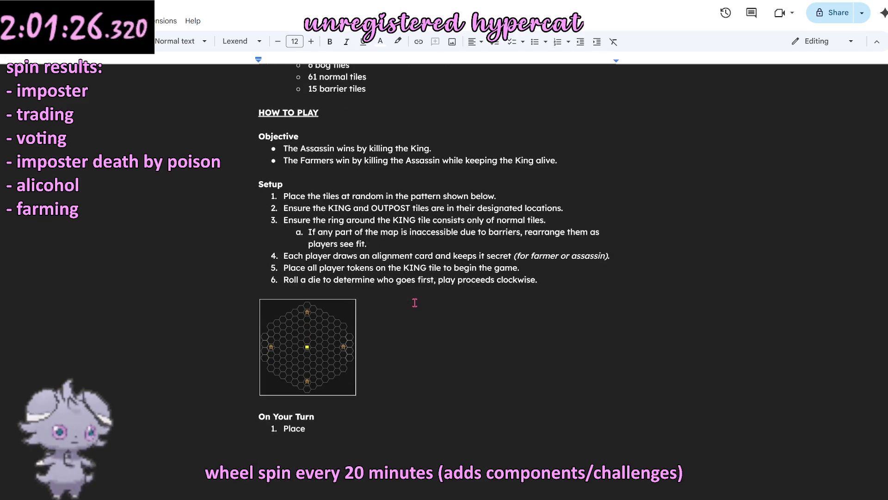
scroll(413, 306, up, 2)
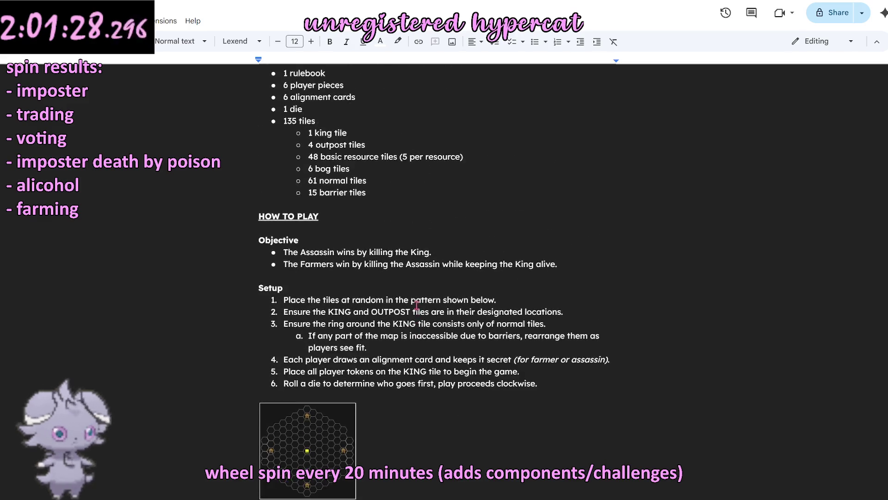
scroll(415, 304, up, 4)
click(343, 320)
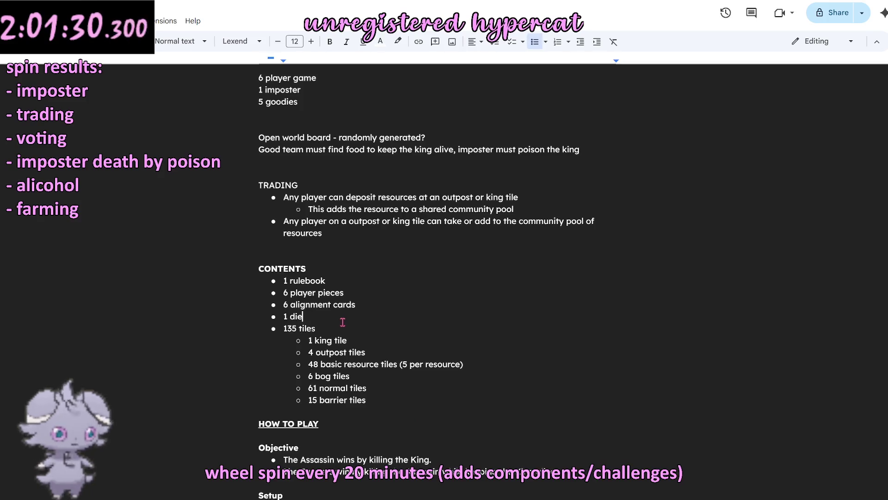
Step: Turn '1 die' into '1 d6' and '1 d20' lines with a '2 dice' bullet above them
key(Return)
text(1 d20)
key(ctrl+z)
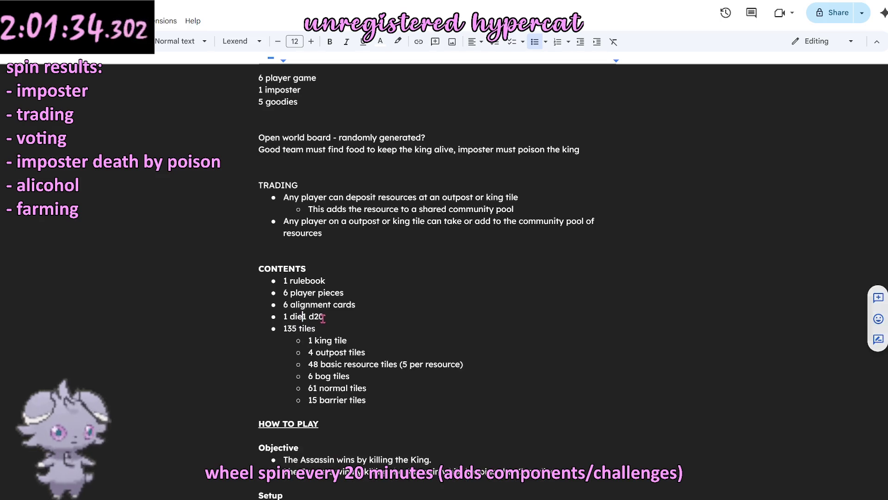
key(ctrl+y)
key(BackSpace)
key(BackSpace)
text(6)
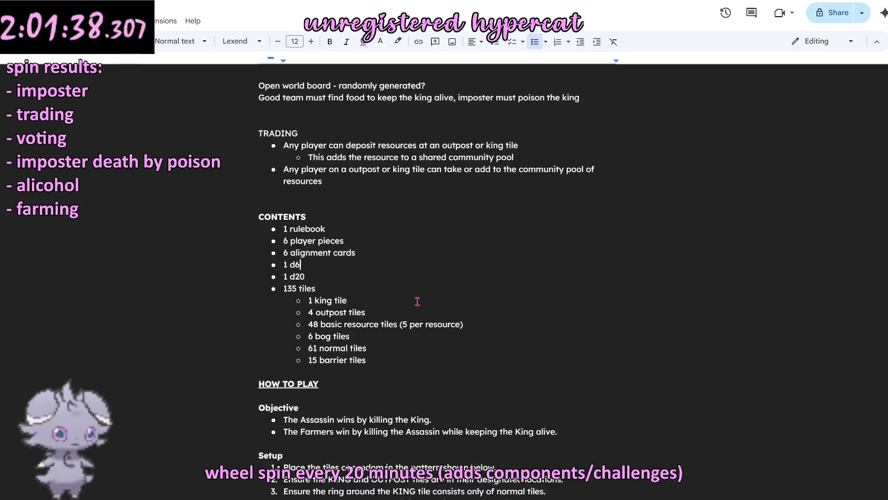
scroll(415, 306, down, 3)
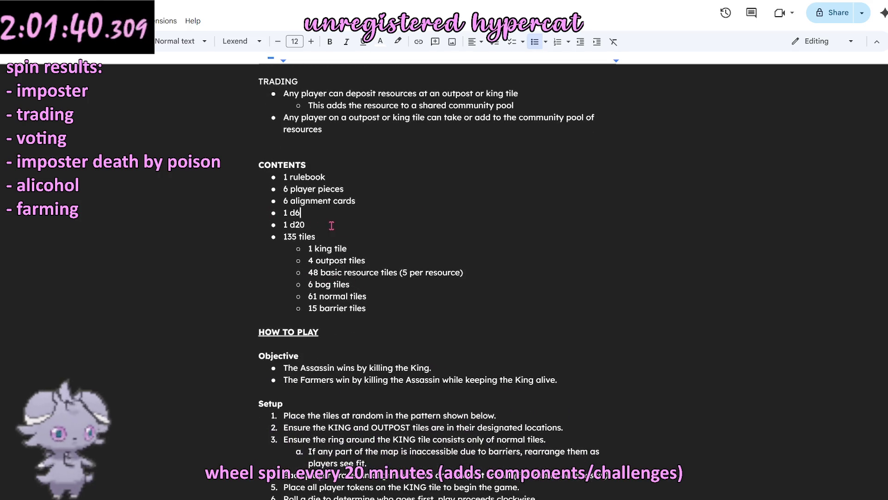
key(Home)
key(Return)
key(Up)
text(2 dice)
Step: Nest the 1 d6 and 1 d20 lines under 2 dice
key(shift+Down)
key(shift+Down)
key(Tab)
click(375, 247)
scroll(409, 279, down, 1)
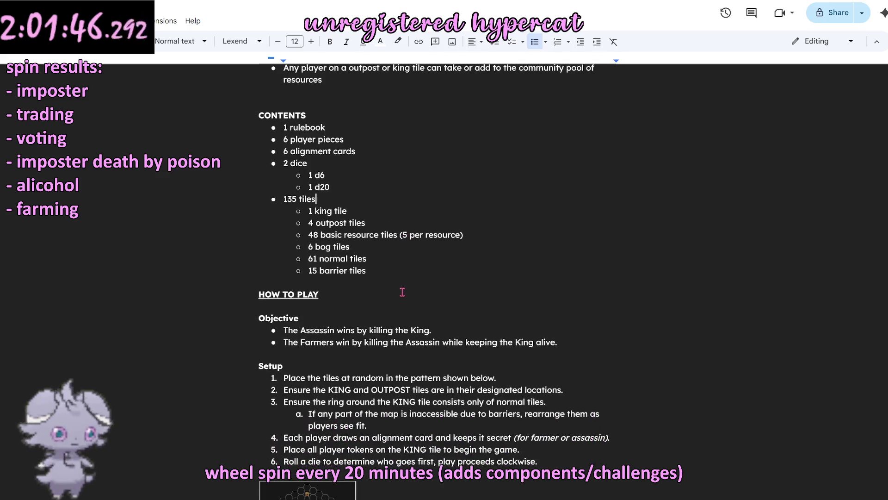
scroll(392, 297, down, 3)
scroll(392, 297, down, 1)
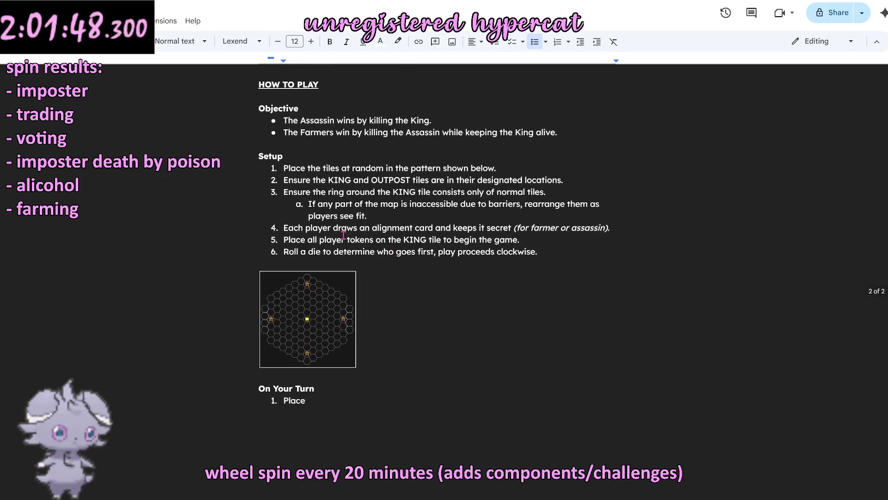
Step: Insert an empty Setup step before step 4 for the King's health counter (d20) to 20
click(408, 311)
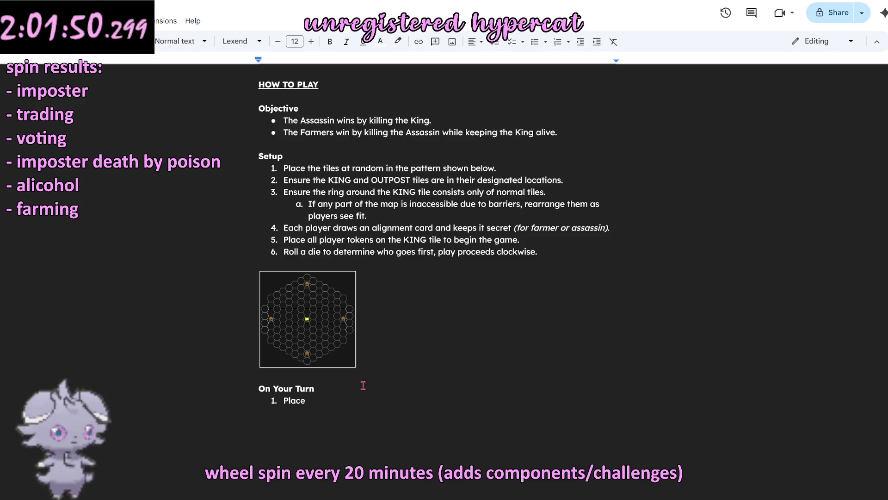
scroll(461, 268, up, 3)
scroll(436, 352, up, 1)
scroll(430, 349, down, 3)
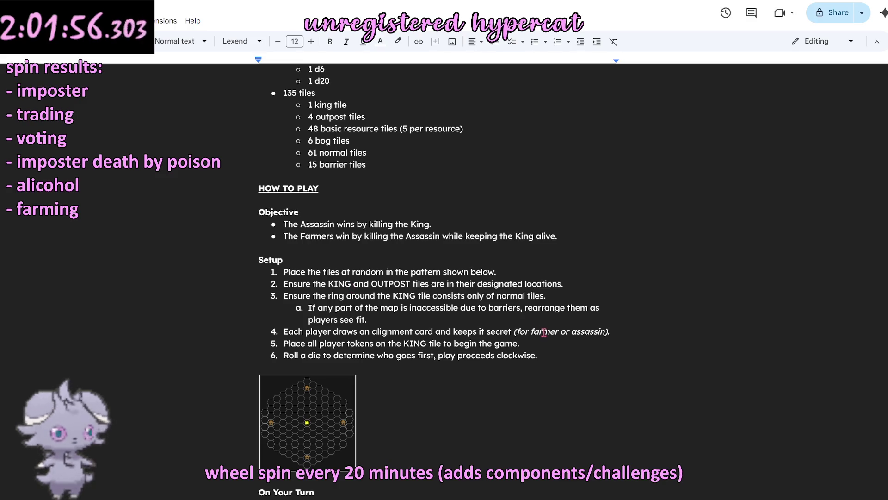
click(310, 343)
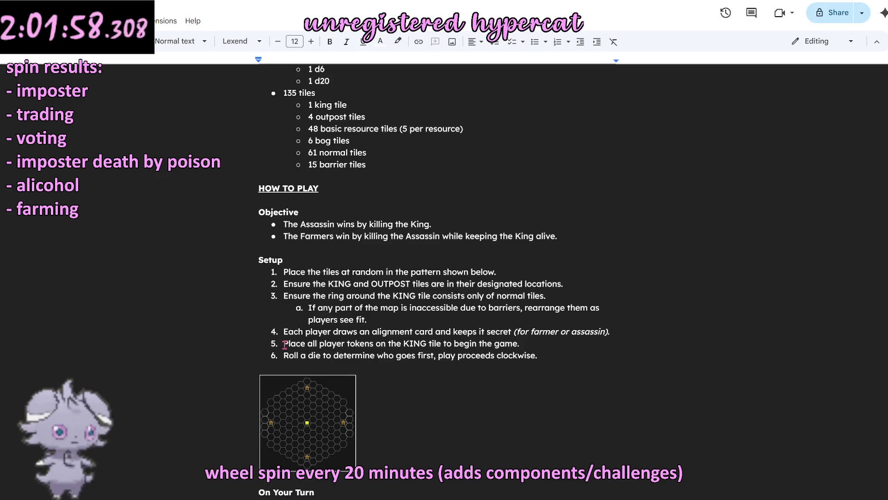
click(276, 334)
key(Return)
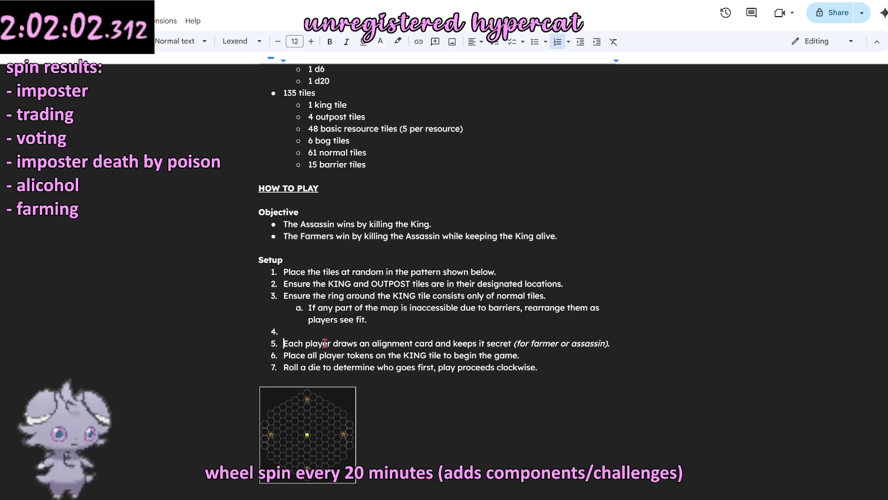
text(Set the King's health counter (d20) to 20.)
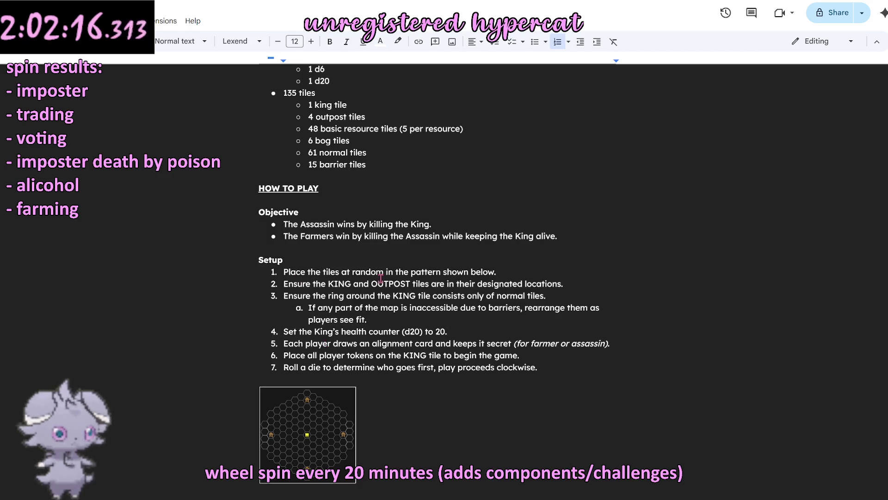
scroll(326, 333, down, 4)
scroll(344, 334, up, 2)
scroll(344, 340, up, 4)
scroll(341, 346, up, 1)
scroll(338, 349, up, 2)
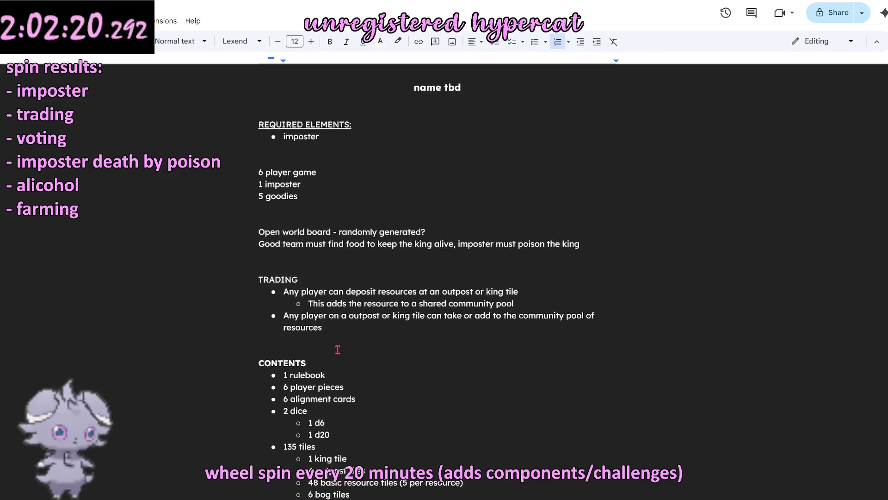
scroll(338, 349, up, 1)
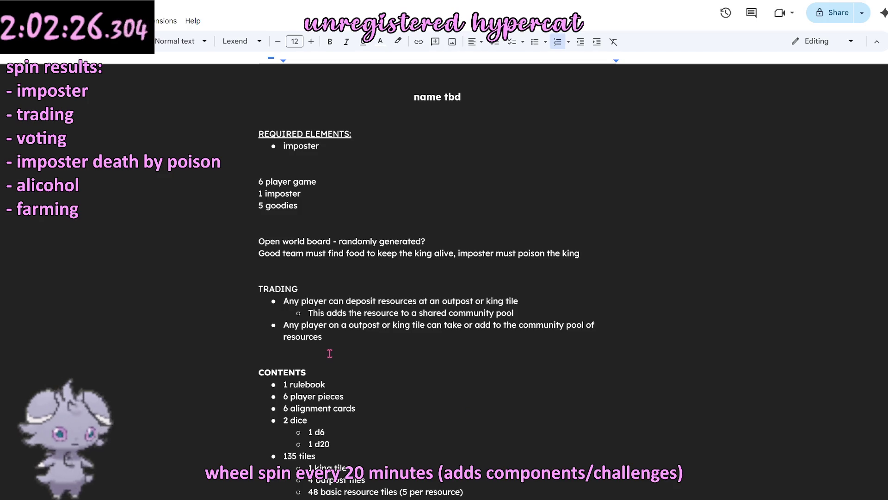
scroll(345, 360, down, 5)
scroll(346, 347, down, 3)
scroll(345, 333, down, 2)
scroll(345, 333, down, 3)
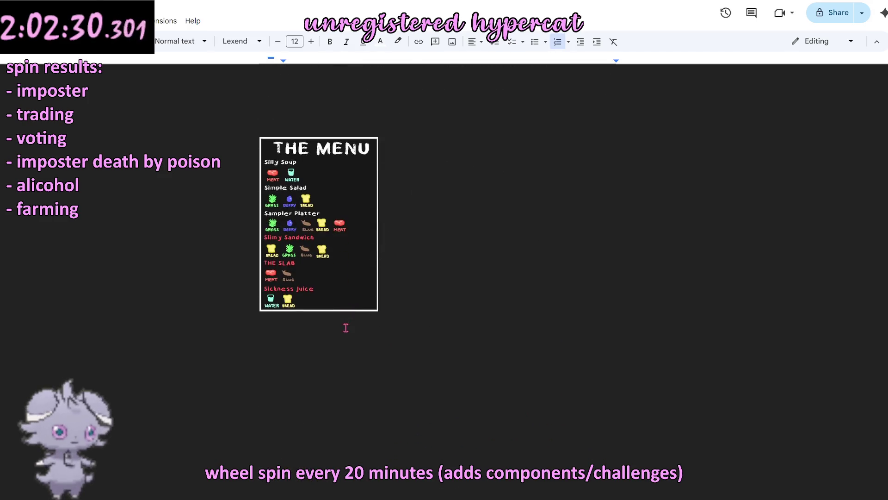
scroll(337, 332, up, 5)
scroll(338, 338, up, 2)
scroll(327, 346, up, 2)
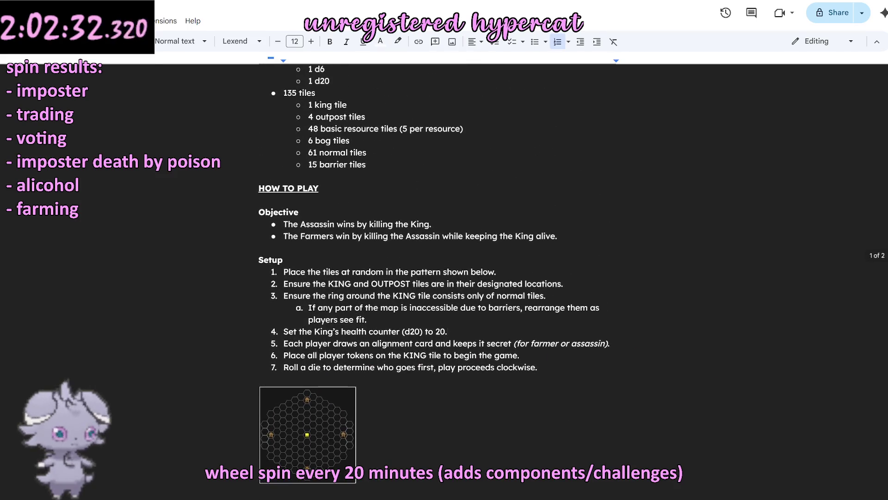
Step: Switch over to the Affinity Photo board artwork
key(alt+Tab)
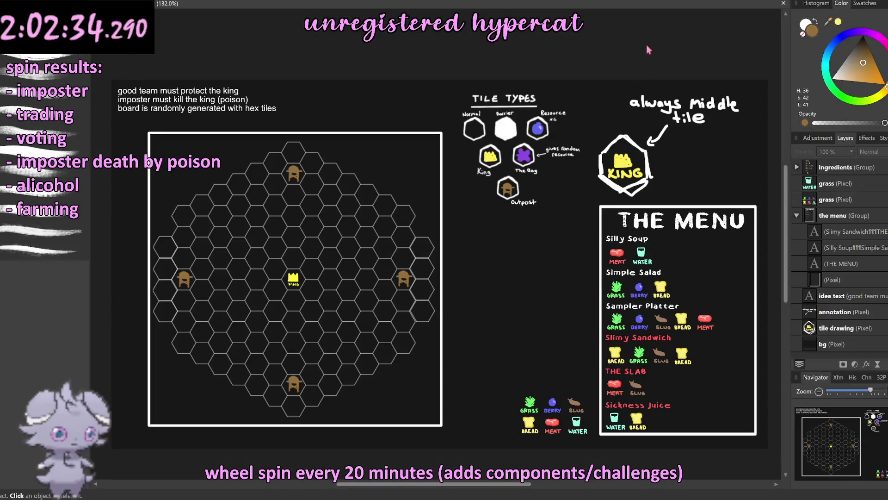
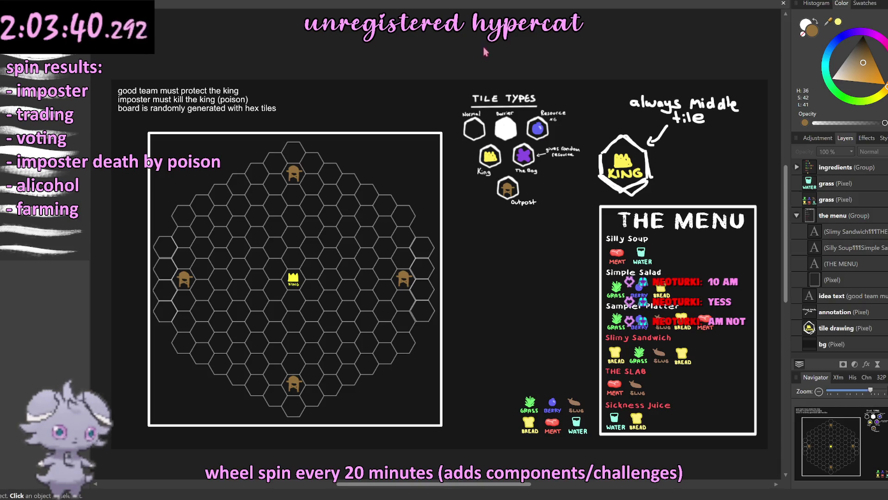
scroll(316, 127, down, 1)
scroll(316, 128, down, 1)
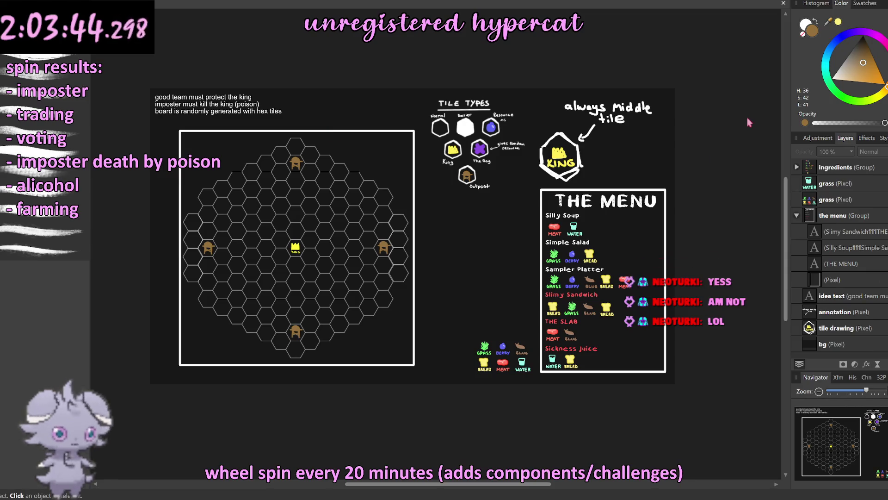
scroll(308, 279, up, 1)
scroll(310, 291, up, 2)
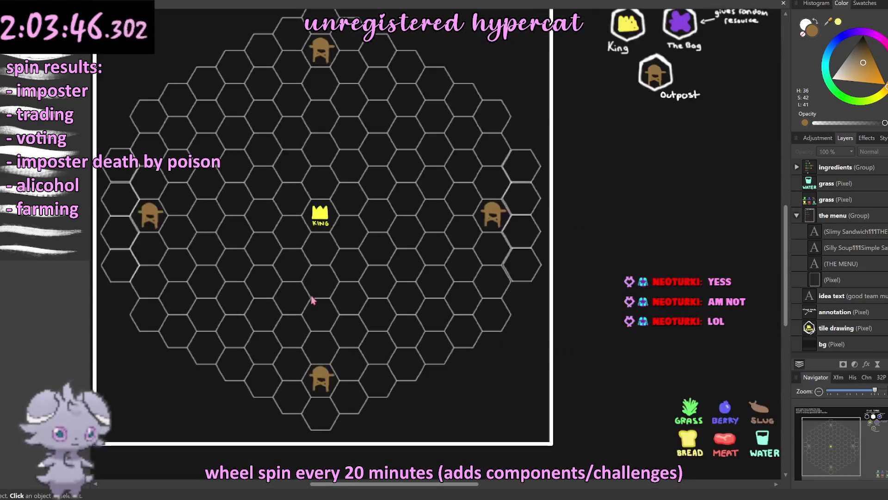
scroll(303, 302, down, 1)
scroll(302, 300, up, 1)
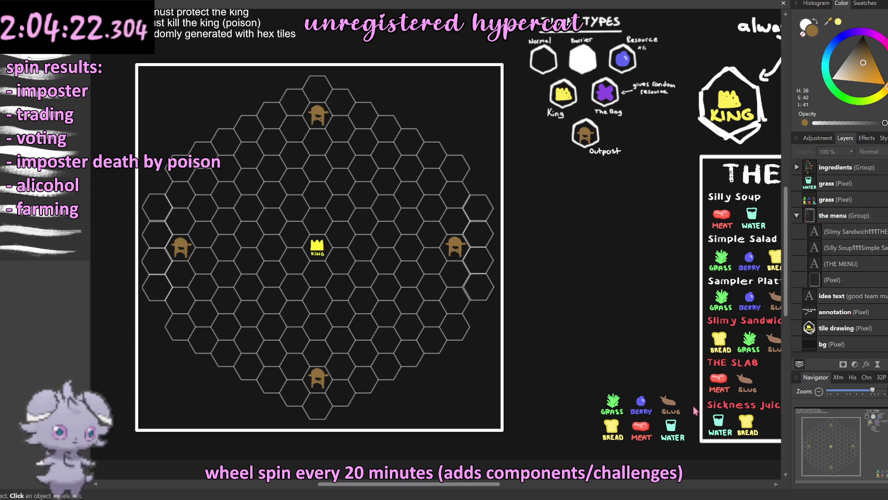
scroll(693, 415, up, 5)
scroll(693, 415, down, 3)
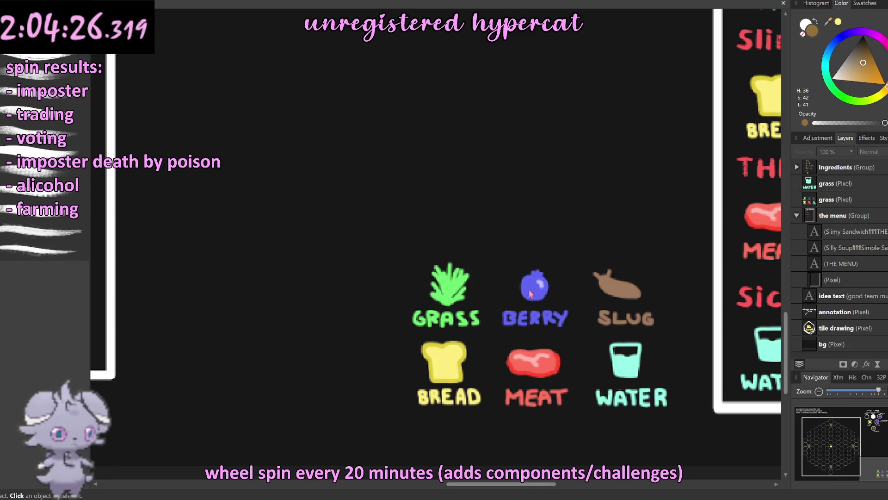
scroll(543, 267, down, 3)
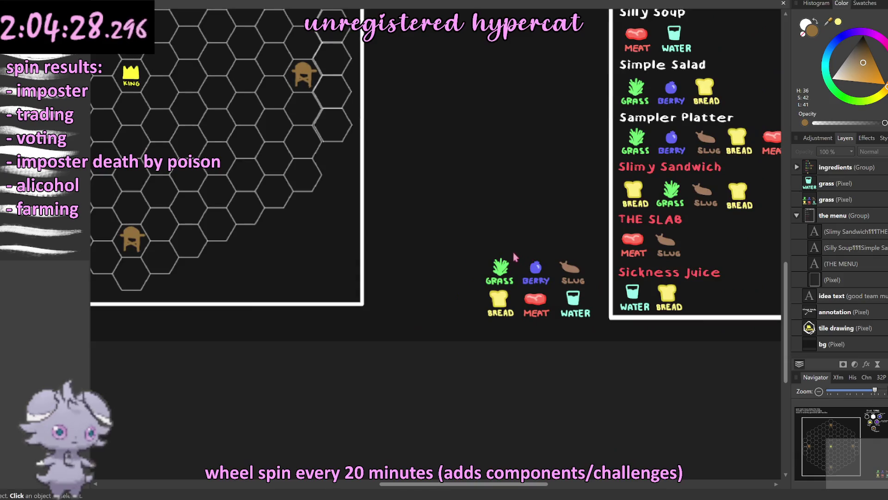
scroll(510, 259, up, 1)
scroll(510, 258, right, 2)
scroll(495, 249, right, 2)
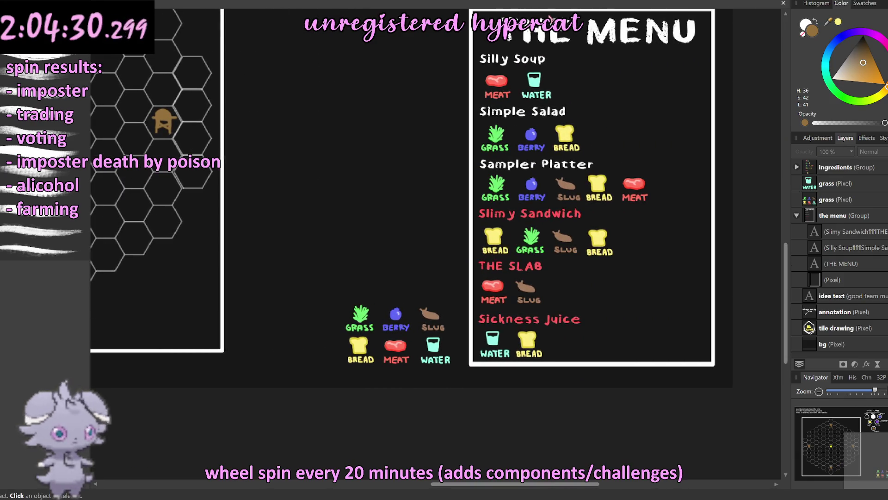
scroll(525, 240, up, 1)
scroll(525, 241, up, 1)
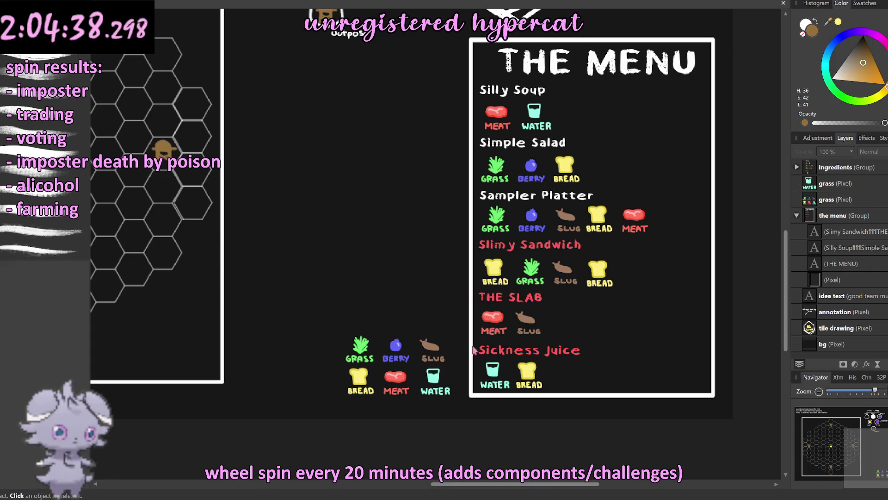
scroll(600, 366, down, 1)
scroll(600, 366, down, 1)
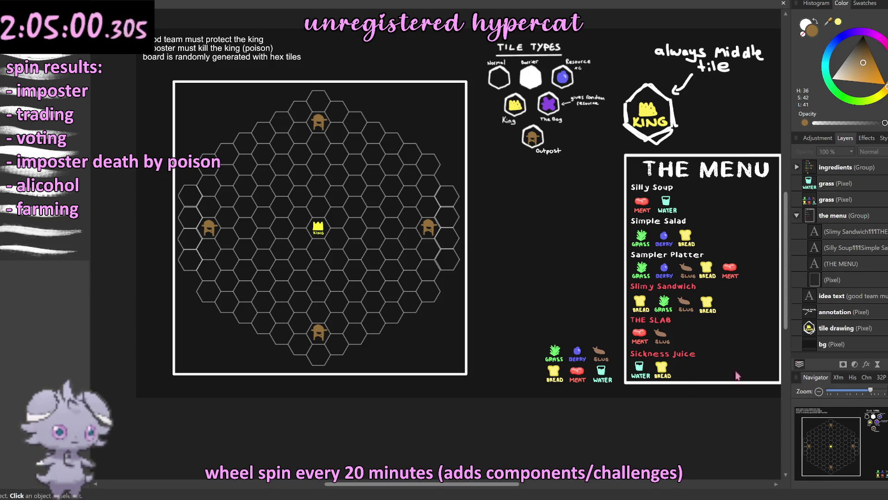
Step: Switch to the rulebook document, glance at the spinner wheel tab, and return to the rulebook
key(alt+Tab)
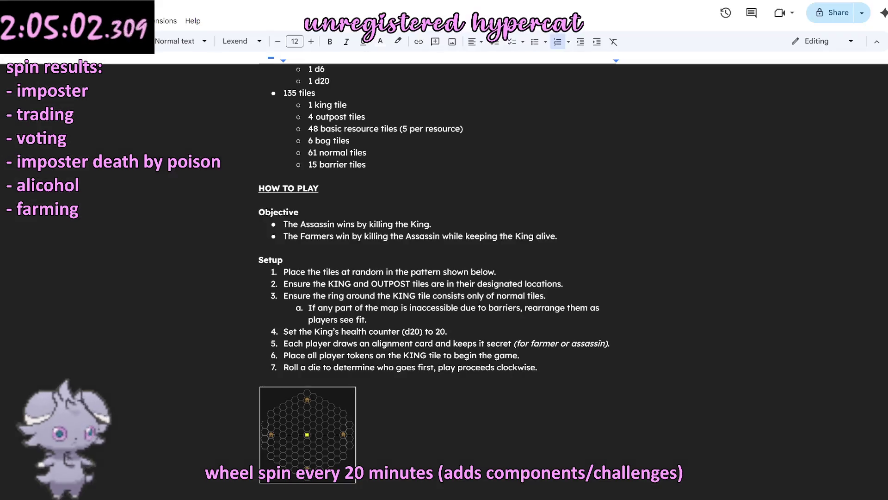
scroll(629, 238, up, 2)
scroll(635, 254, up, 3)
scroll(634, 254, down, 3)
scroll(617, 257, down, 2)
scroll(579, 271, down, 4)
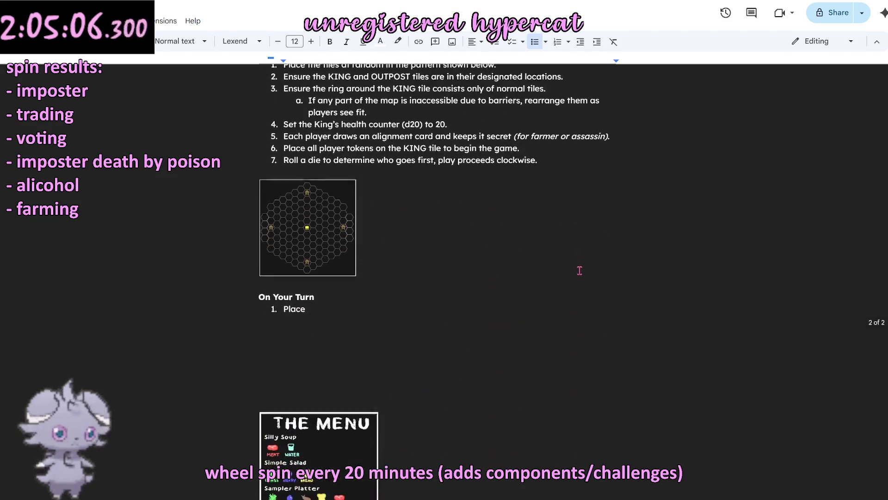
scroll(580, 270, down, 4)
scroll(583, 270, up, 4)
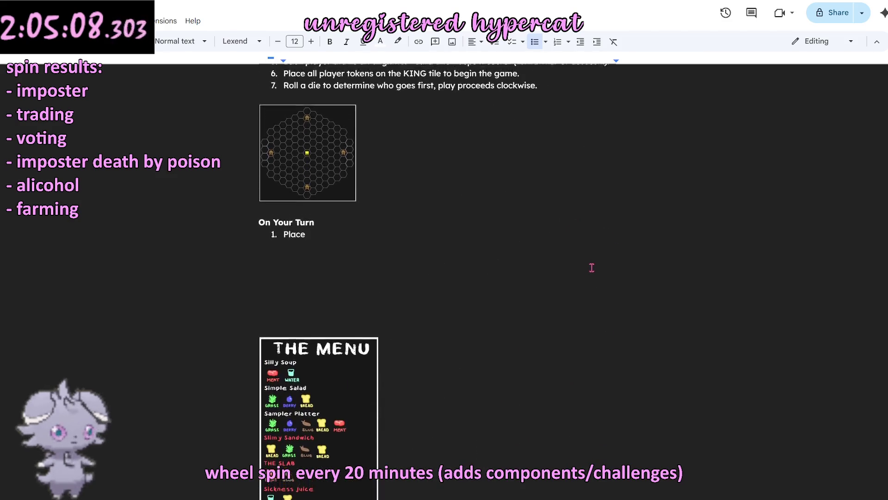
scroll(585, 270, up, 4)
scroll(588, 269, up, 1)
scroll(591, 269, up, 1)
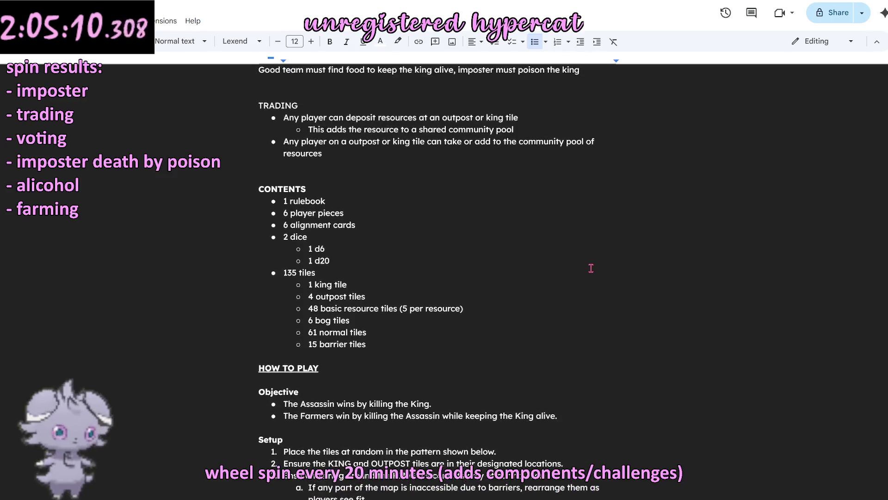
scroll(591, 268, up, 2)
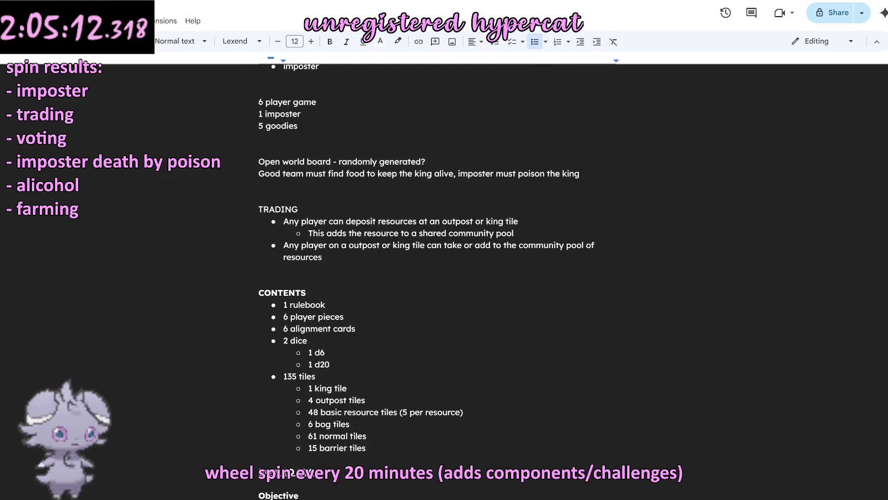
key(alt+Tab)
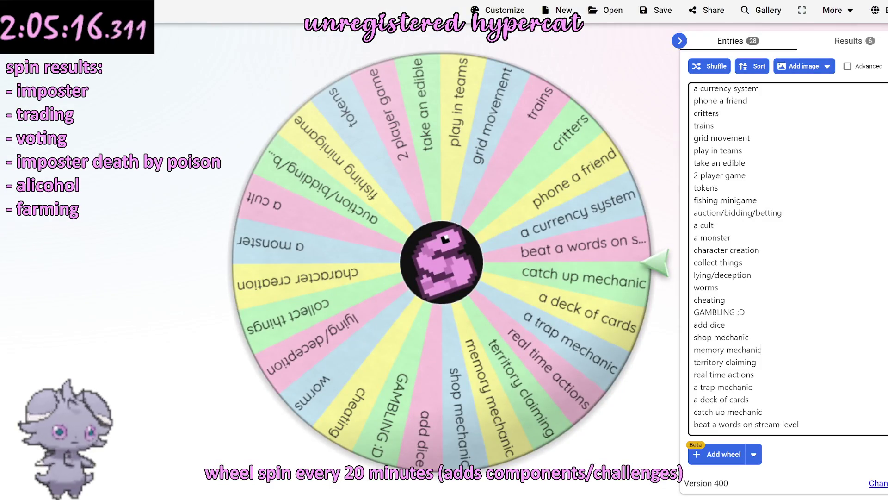
key(alt+Tab)
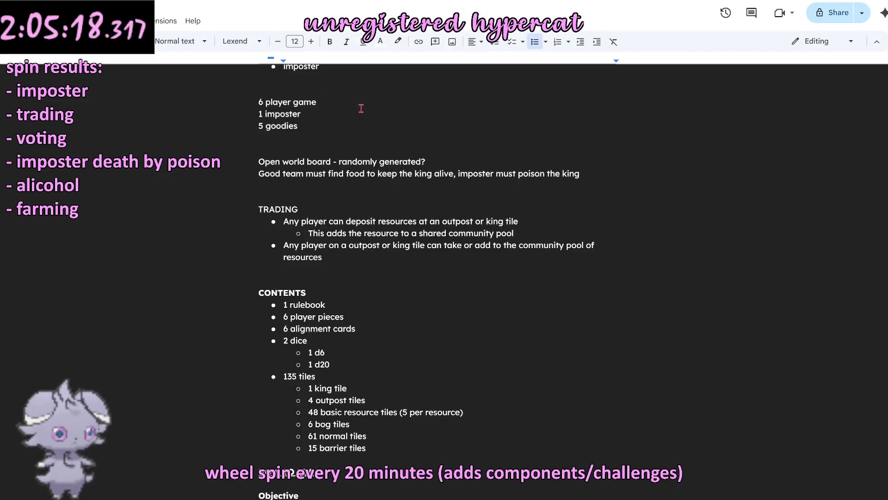
scroll(337, 197, down, 2)
scroll(338, 197, down, 4)
scroll(338, 197, down, 6)
scroll(338, 197, up, 1)
scroll(337, 197, up, 1)
scroll(337, 197, up, 3)
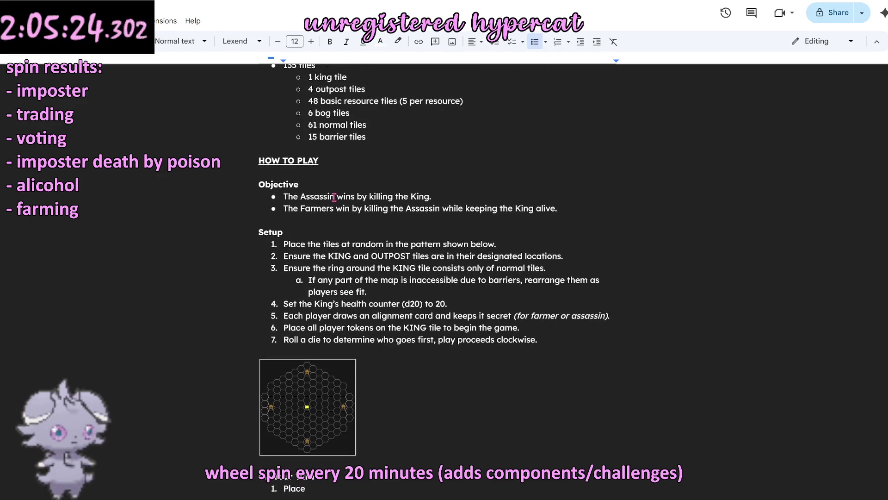
scroll(334, 197, up, 2)
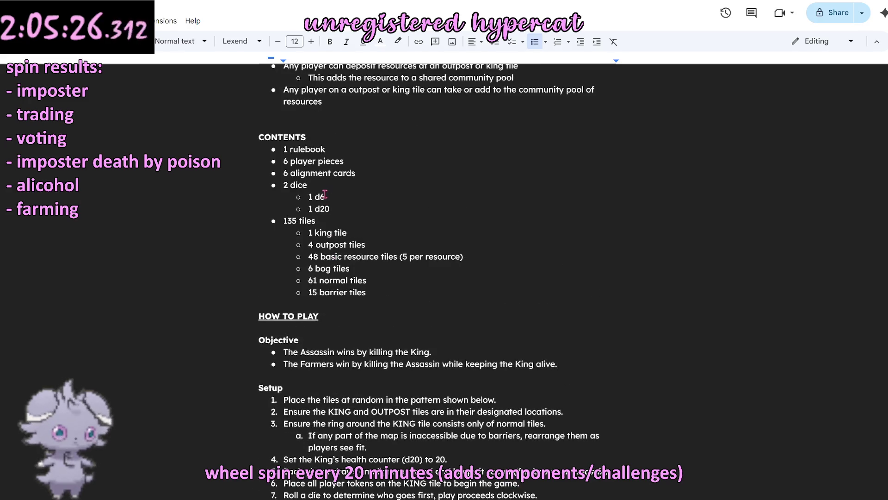
scroll(324, 196, up, 2)
scroll(324, 197, down, 1)
scroll(324, 197, up, 1)
scroll(322, 196, down, 3)
scroll(323, 195, down, 2)
scroll(322, 196, down, 3)
scroll(323, 194, down, 2)
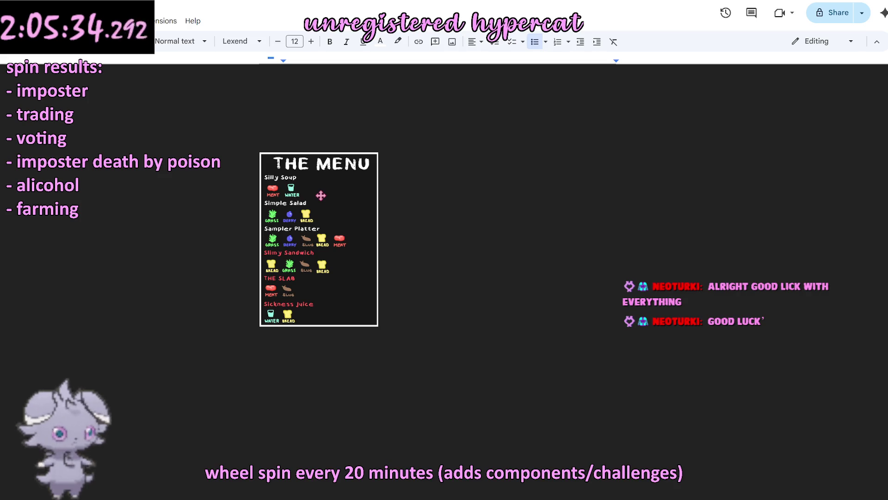
scroll(321, 195, up, 3)
scroll(320, 195, up, 4)
scroll(321, 195, up, 5)
scroll(321, 196, up, 2)
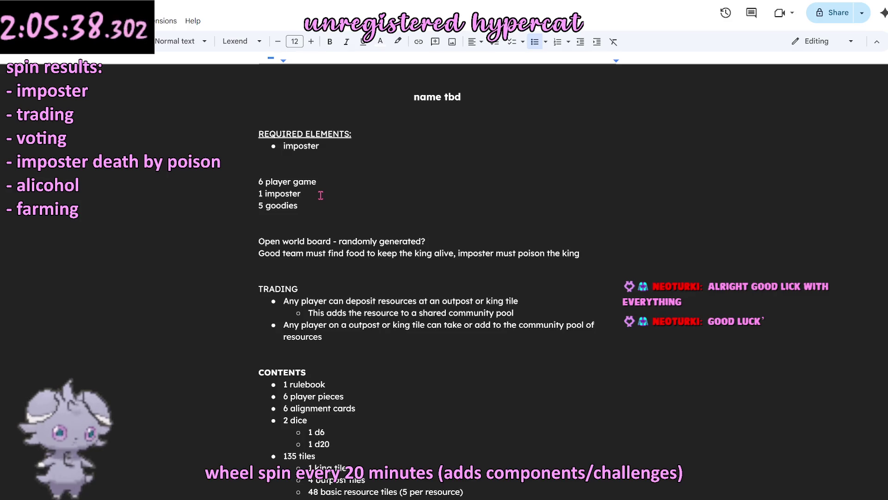
scroll(319, 196, down, 3)
scroll(320, 196, down, 3)
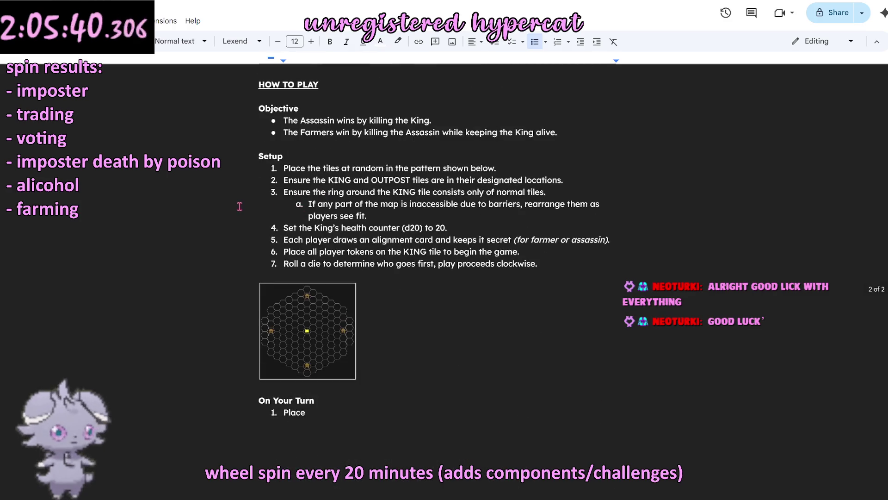
scroll(284, 203, down, 3)
scroll(284, 202, up, 3)
scroll(284, 202, up, 5)
scroll(285, 203, up, 2)
scroll(286, 202, down, 2)
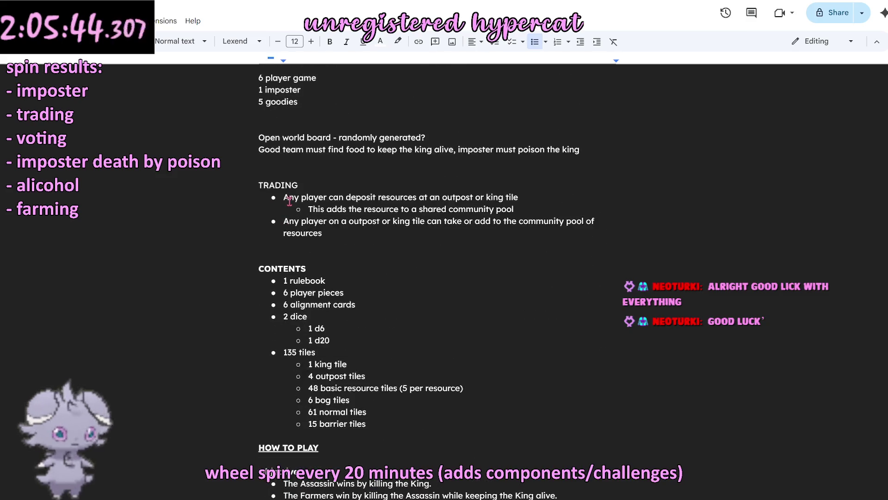
scroll(289, 202, down, 4)
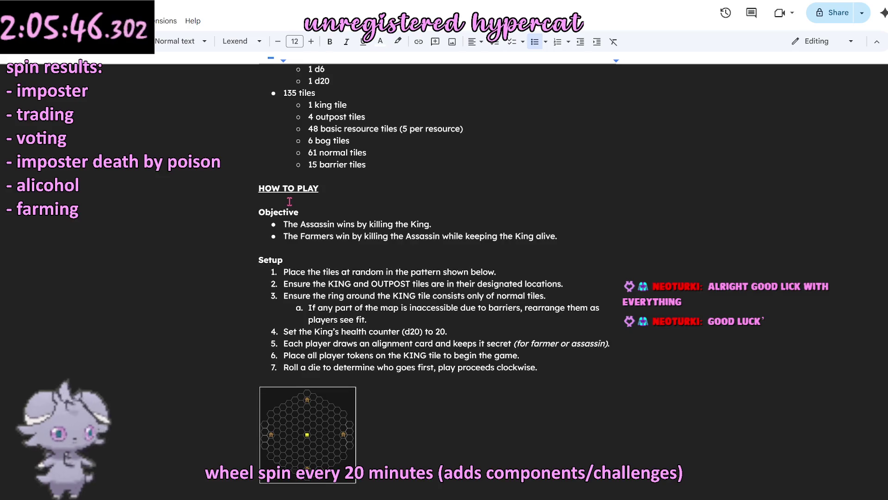
scroll(290, 202, down, 3)
scroll(290, 201, up, 3)
scroll(289, 201, up, 1)
scroll(290, 202, up, 1)
scroll(289, 201, down, 2)
scroll(292, 204, down, 4)
scroll(296, 208, down, 4)
scroll(297, 208, up, 2)
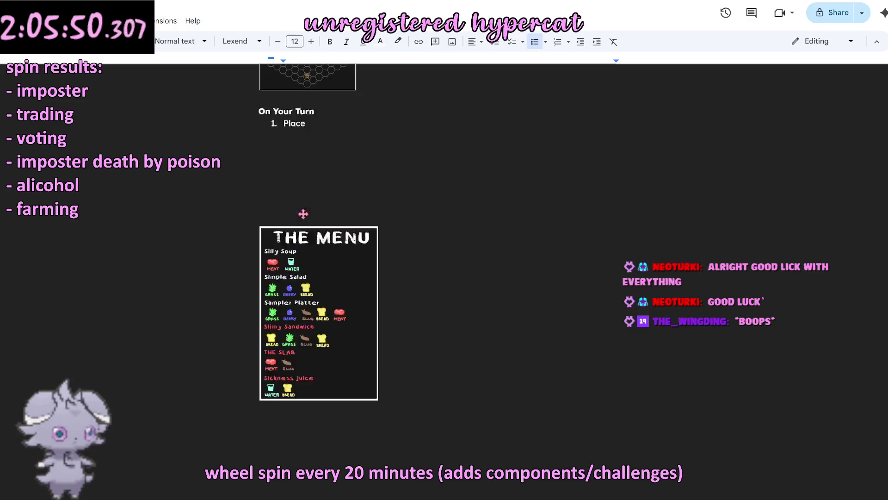
scroll(299, 211, up, 1)
scroll(301, 212, up, 5)
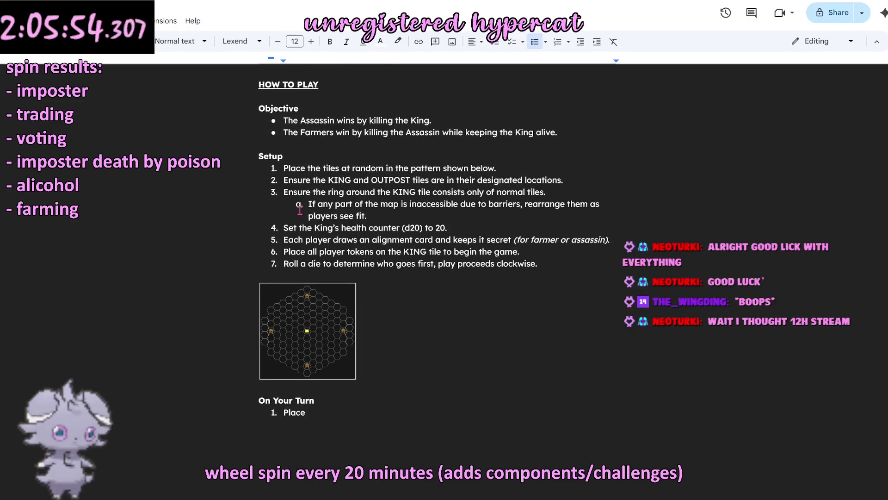
click(458, 272)
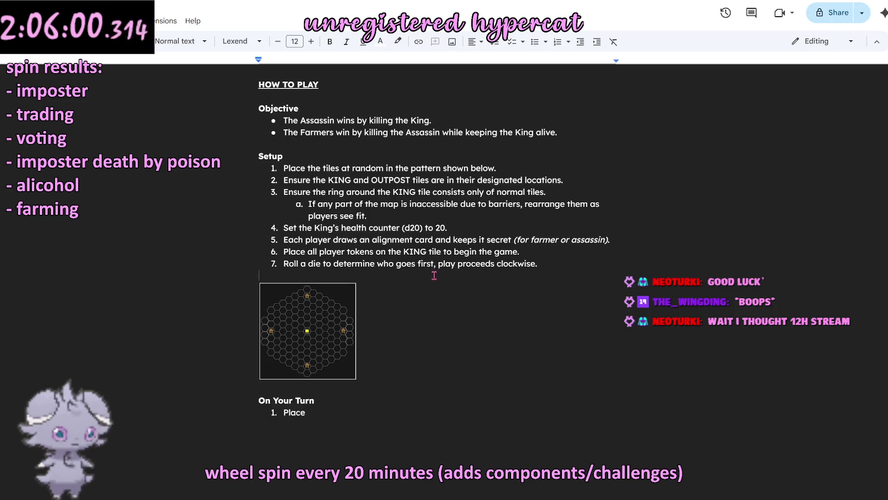
scroll(436, 273, up, 5)
scroll(431, 267, down, 3)
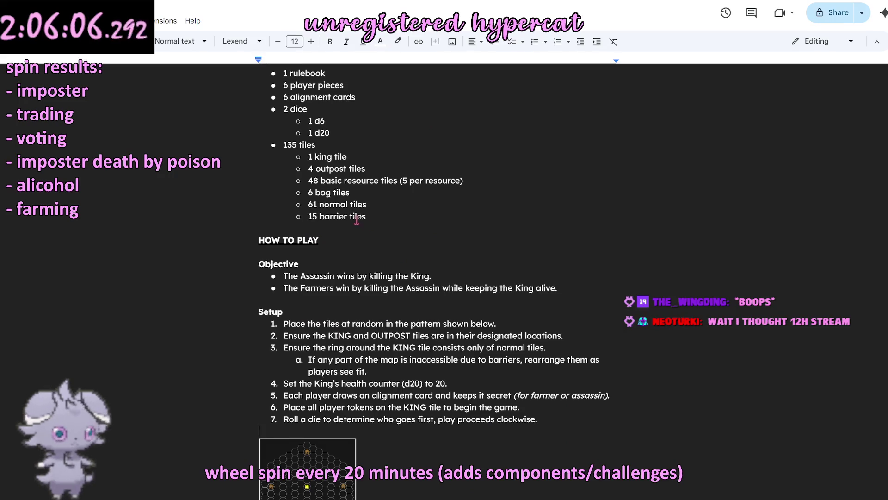
click(391, 215)
scroll(391, 215, up, 3)
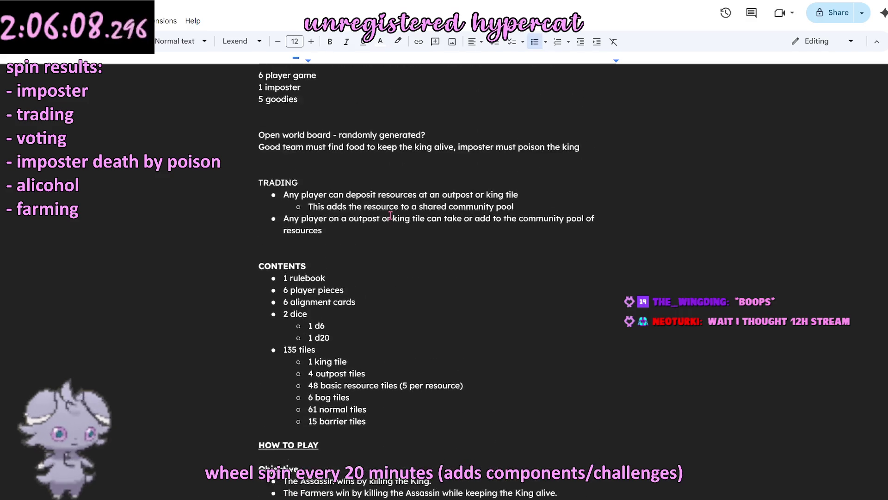
click(370, 249)
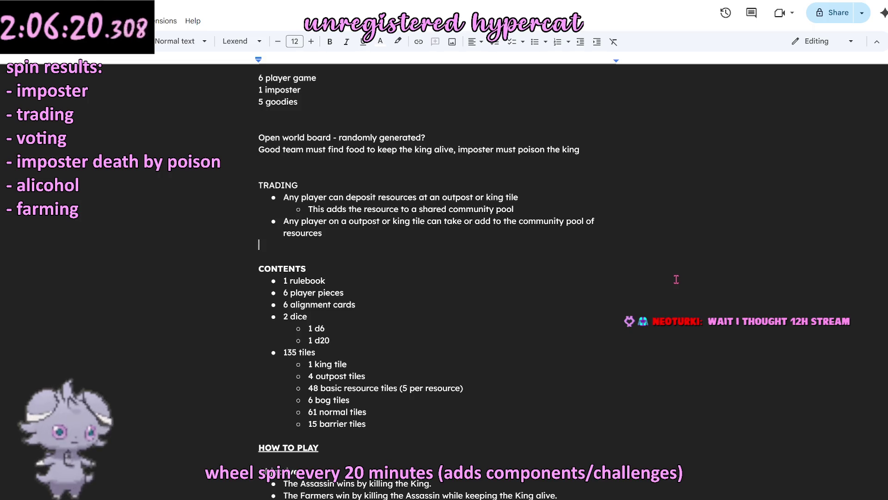
scroll(441, 200, down, 1)
scroll(430, 222, down, 5)
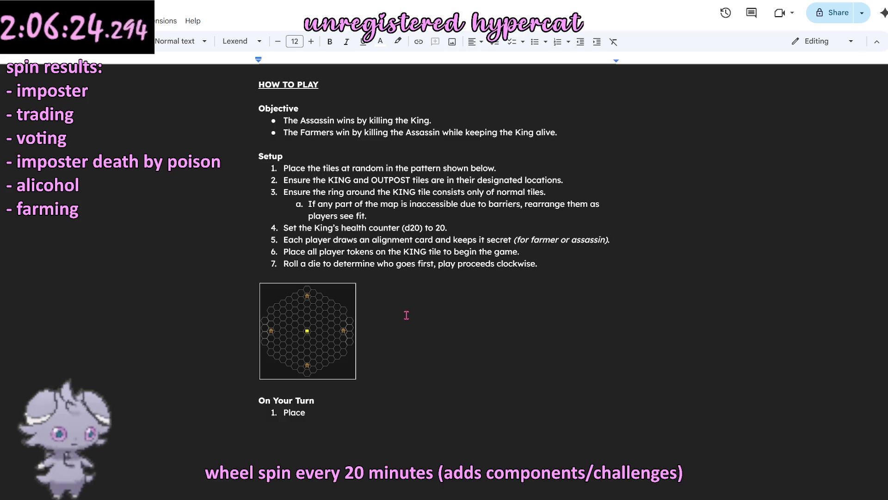
scroll(405, 315, down, 1)
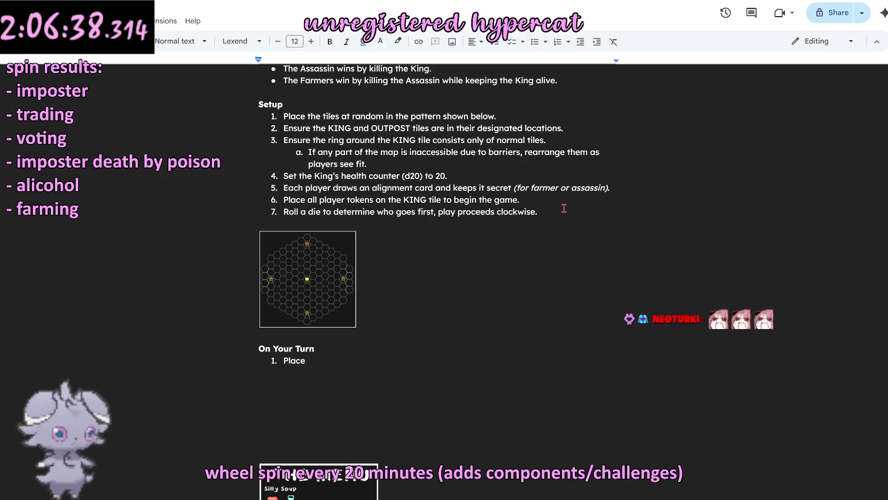
click(575, 220)
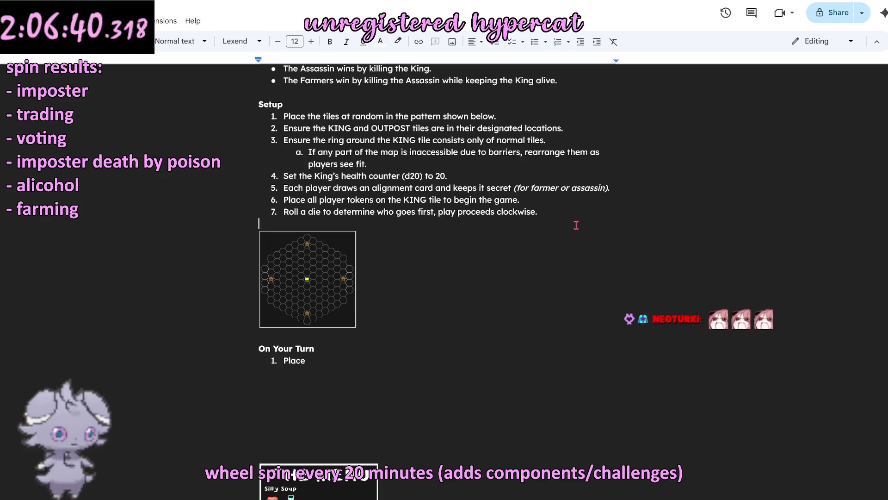
scroll(576, 225, down, 2)
scroll(575, 233, down, 1)
scroll(575, 233, down, 3)
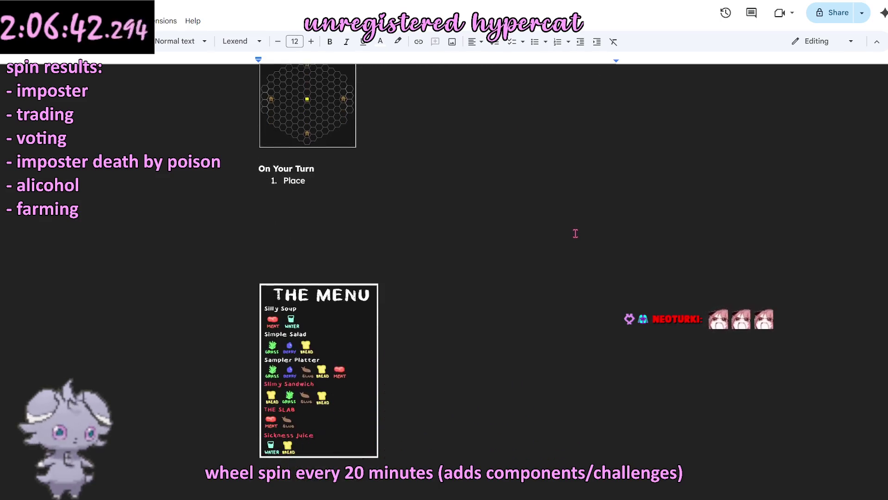
scroll(567, 232, up, 2)
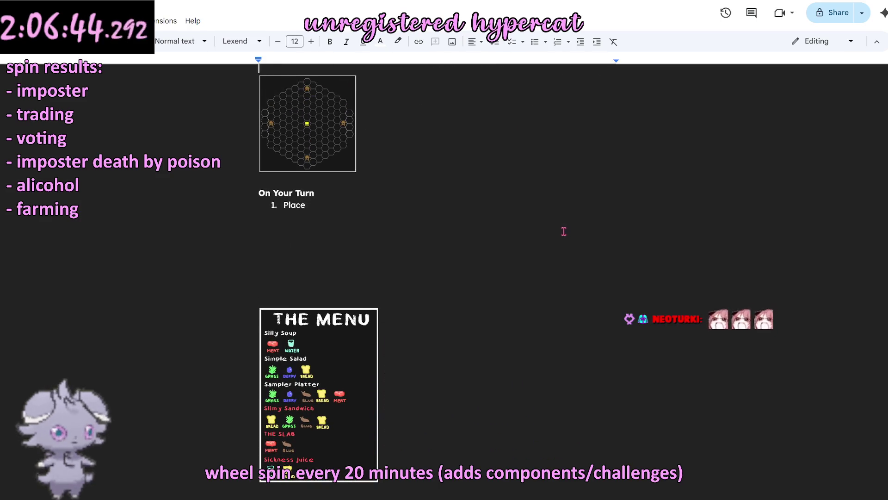
scroll(565, 232, down, 2)
scroll(561, 235, up, 1)
scroll(562, 234, up, 4)
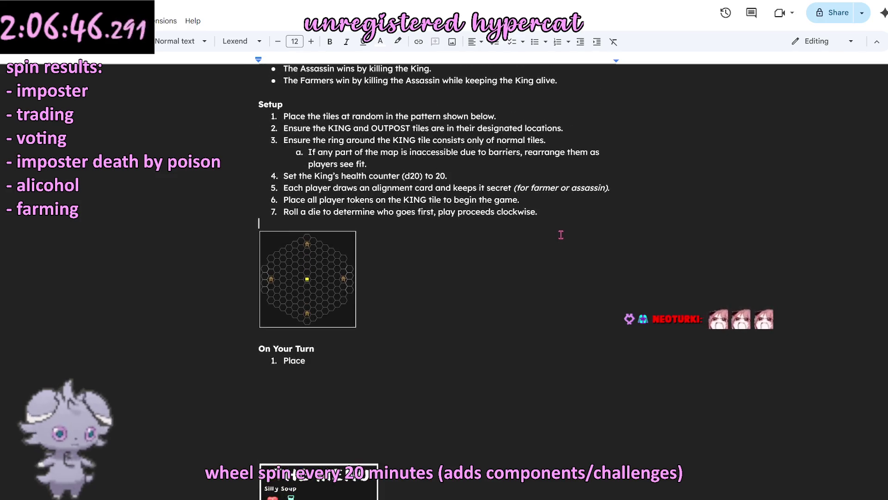
scroll(565, 235, up, 1)
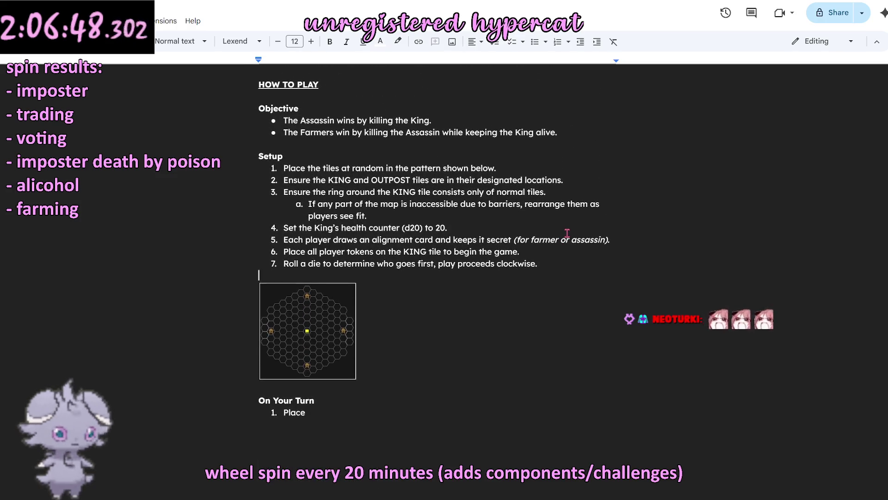
scroll(635, 184, up, 3)
scroll(638, 208, up, 3)
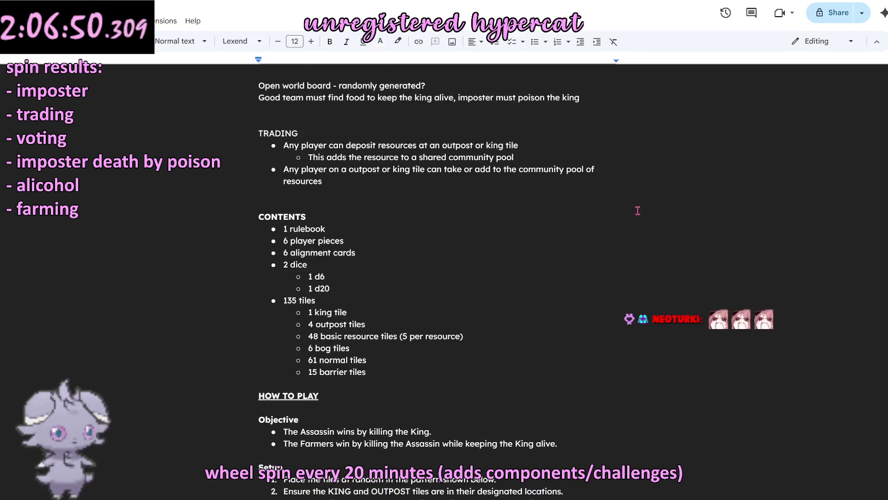
scroll(638, 210, up, 1)
scroll(610, 218, up, 2)
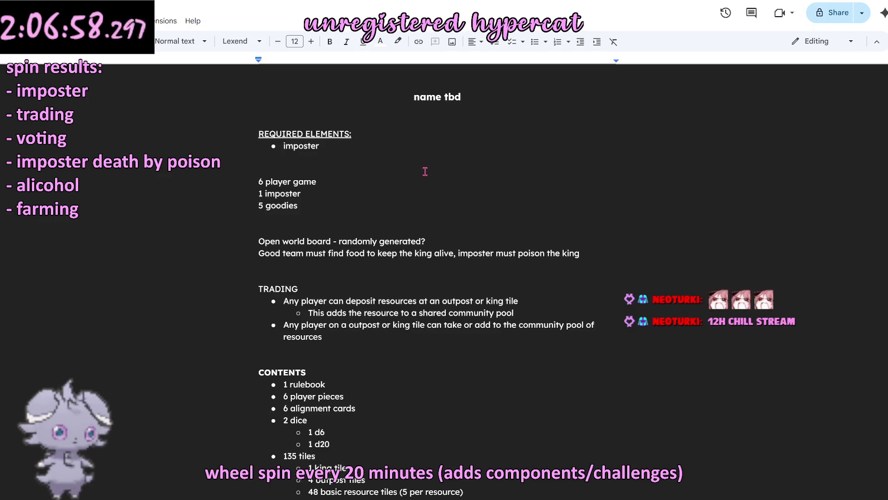
scroll(407, 162, down, 3)
scroll(361, 199, down, 1)
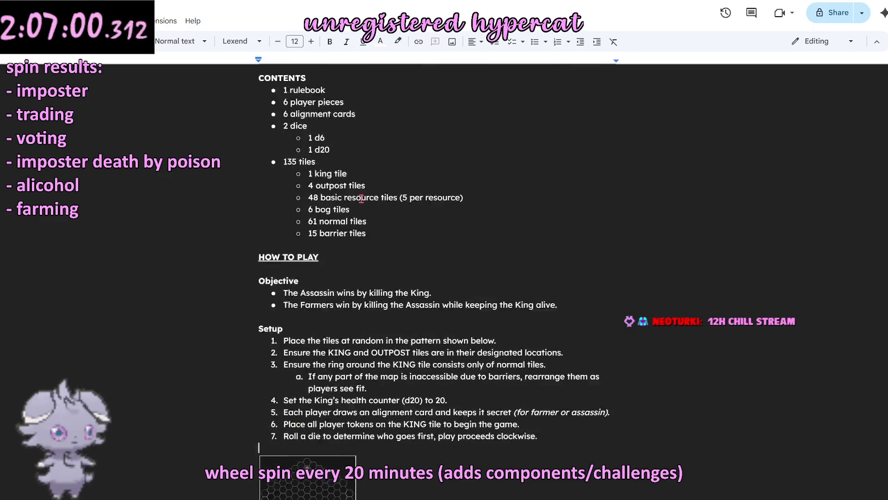
scroll(360, 198, down, 4)
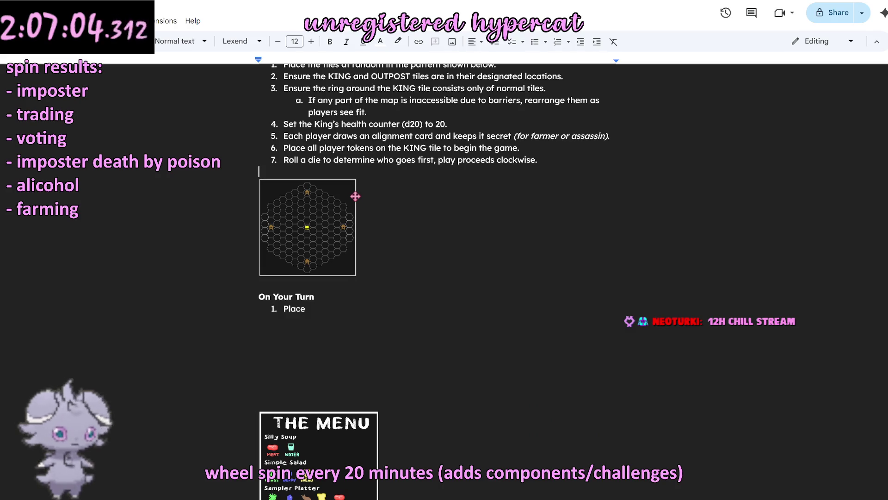
scroll(356, 196, down, 4)
scroll(355, 198, up, 3)
scroll(354, 200, up, 1)
scroll(354, 201, up, 2)
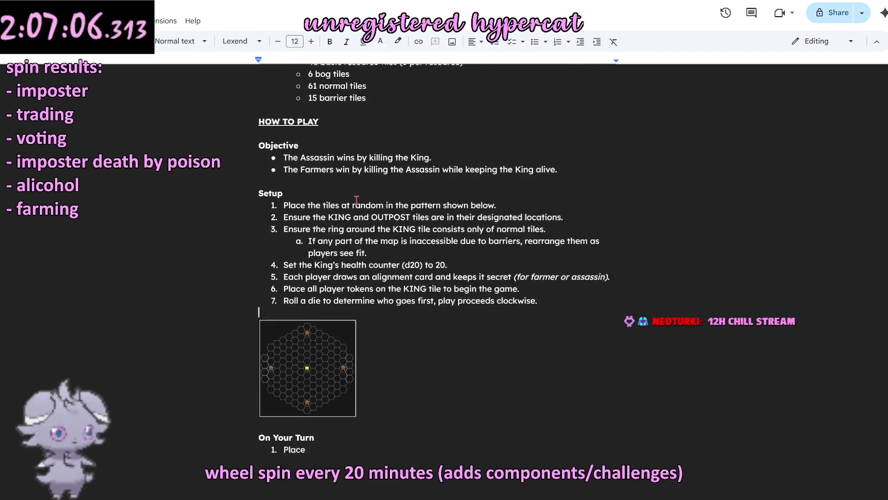
scroll(354, 200, up, 2)
Step: Move the insertion point around the setup steps and the first On Your Turn step
click(352, 257)
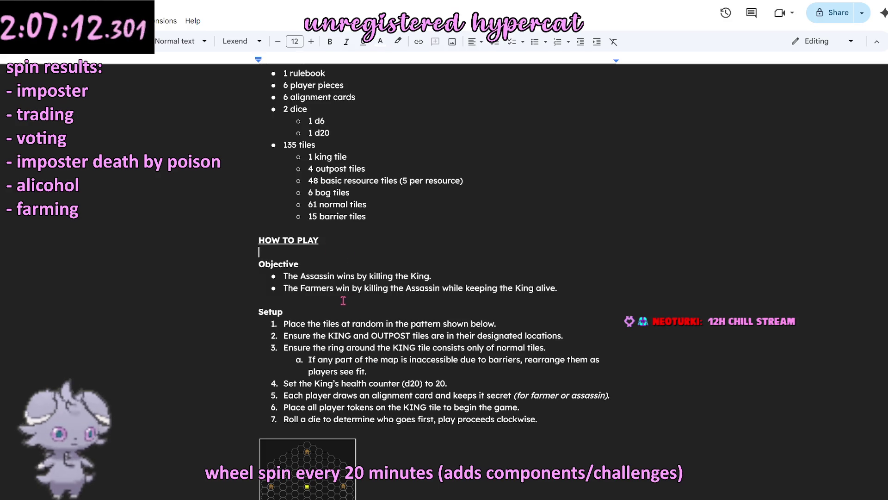
scroll(343, 299, down, 1)
scroll(343, 300, down, 2)
scroll(342, 300, down, 2)
scroll(340, 301, up, 1)
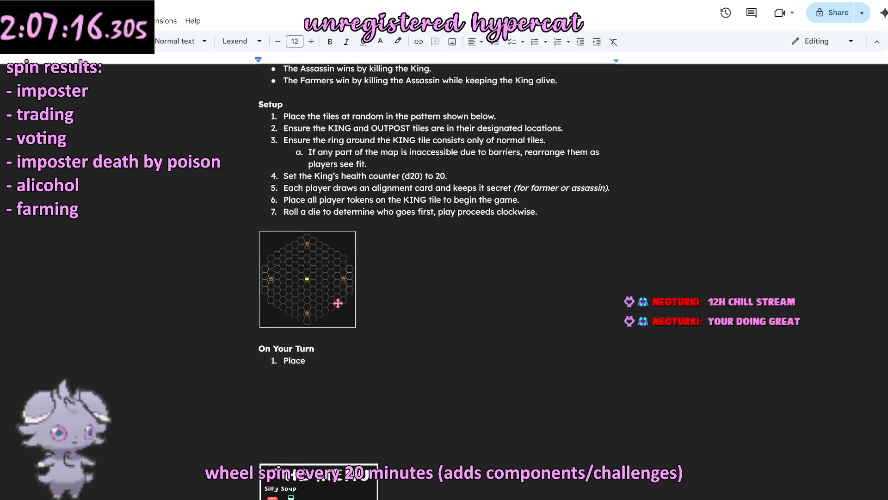
scroll(339, 299, up, 2)
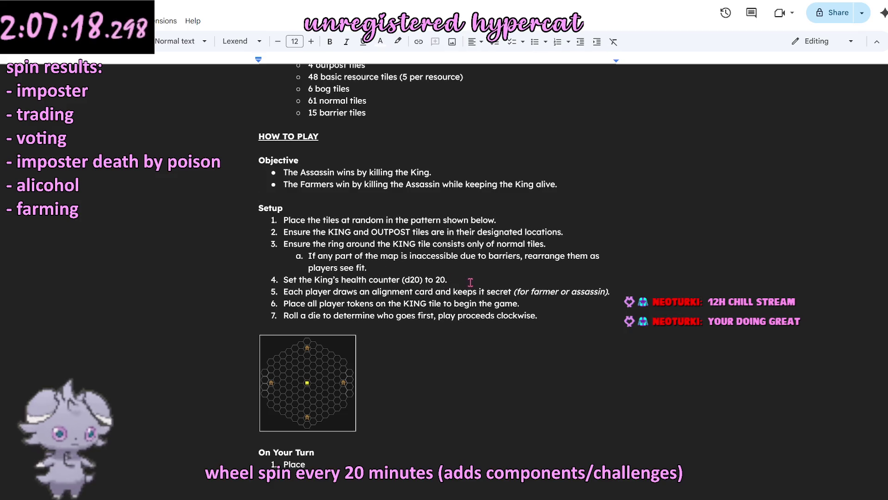
triple_click(457, 279)
click(485, 280)
scroll(349, 272, down, 4)
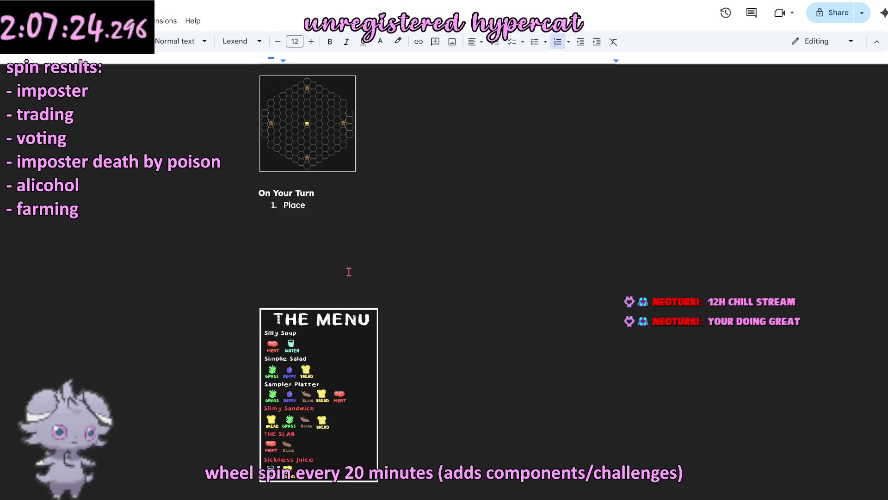
click(349, 271)
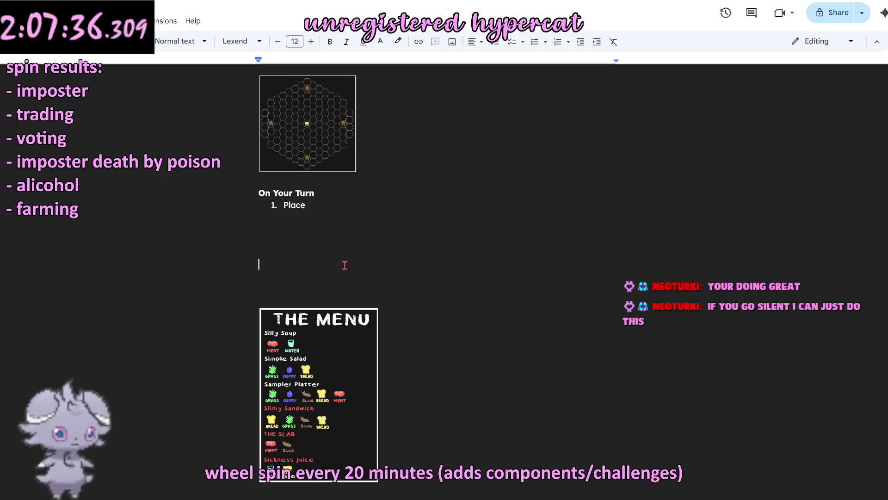
click(407, 238)
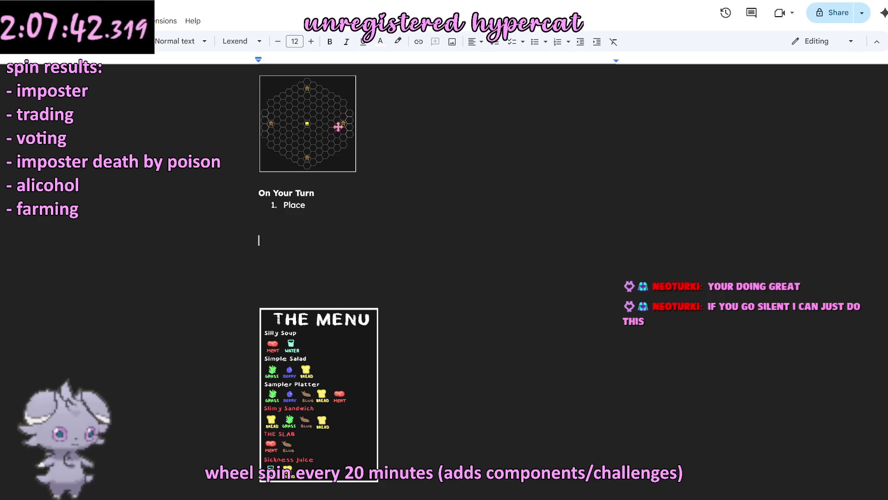
scroll(333, 229, up, 2)
scroll(360, 228, up, 5)
scroll(361, 228, up, 1)
scroll(361, 229, down, 4)
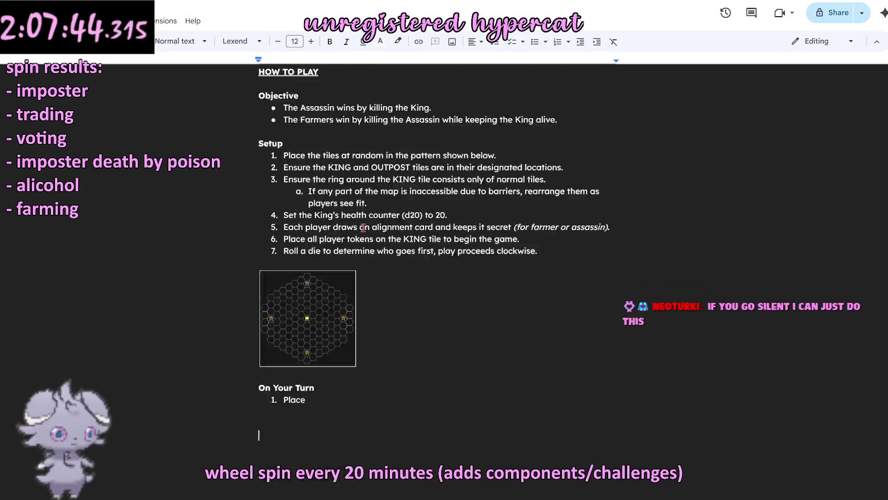
scroll(361, 229, down, 3)
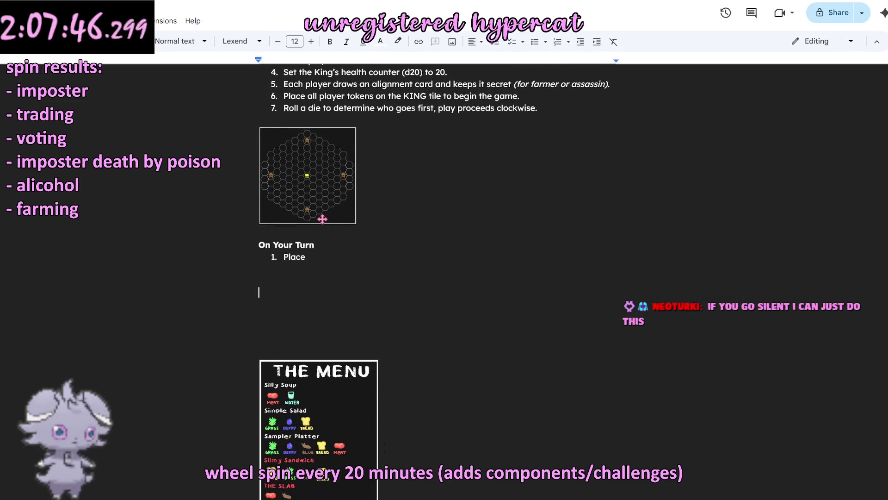
scroll(321, 217, down, 3)
scroll(313, 216, up, 2)
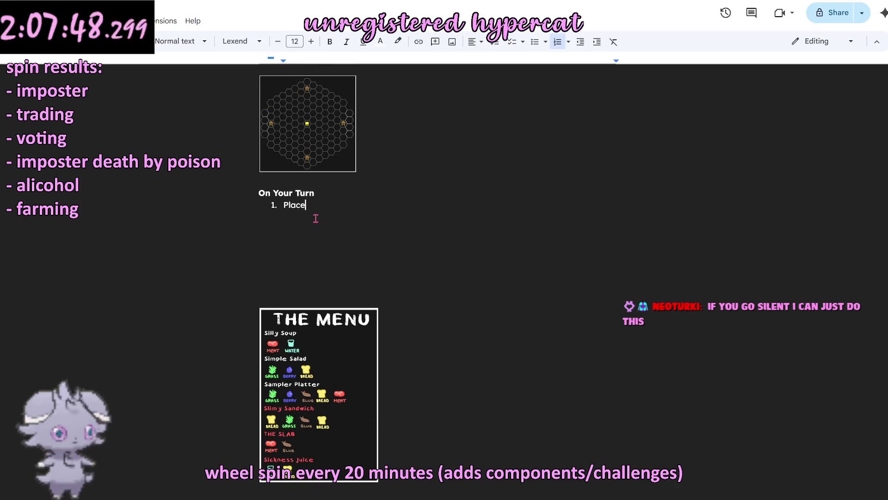
click(300, 205)
double_click(298, 205)
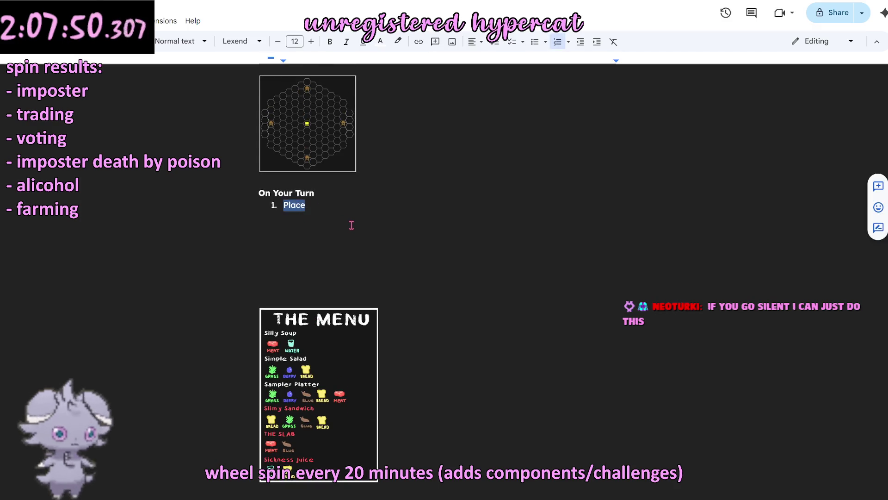
text(A)
click(364, 231)
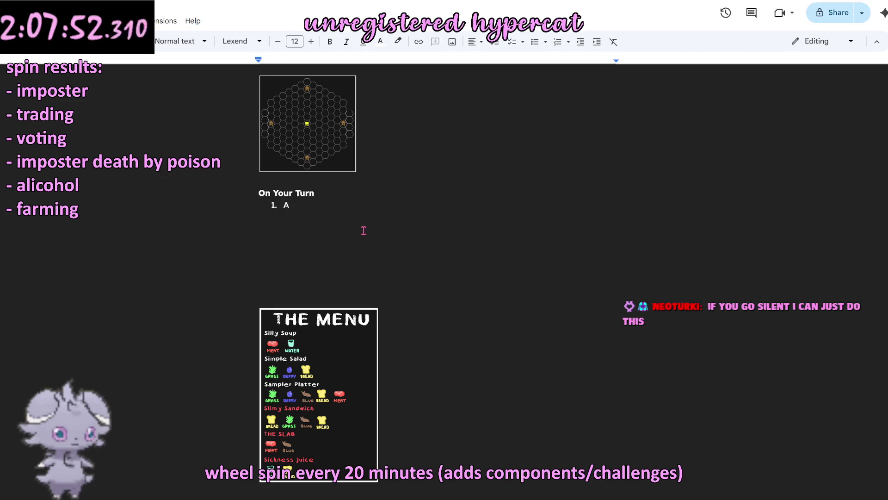
scroll(371, 238, down, 2)
scroll(359, 237, up, 2)
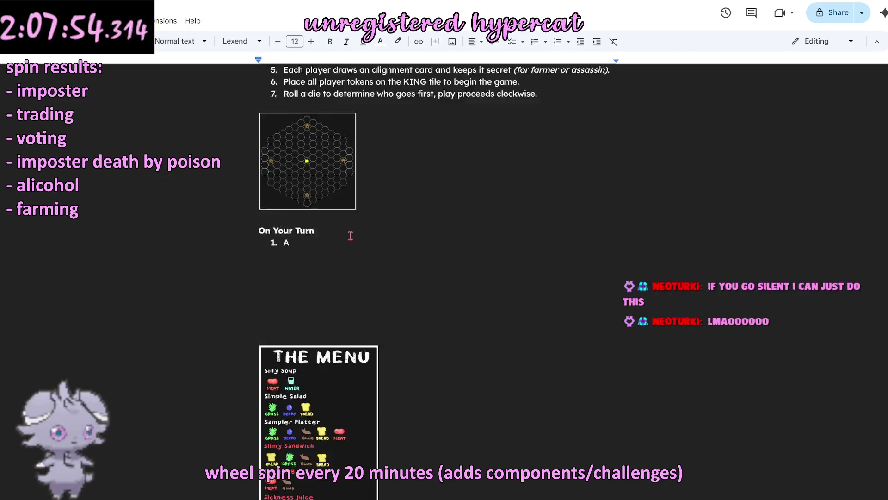
scroll(351, 234, up, 4)
scroll(350, 239, up, 3)
scroll(344, 241, up, 2)
scroll(342, 241, up, 2)
scroll(340, 242, up, 2)
scroll(340, 241, down, 1)
scroll(340, 240, down, 5)
scroll(339, 240, down, 2)
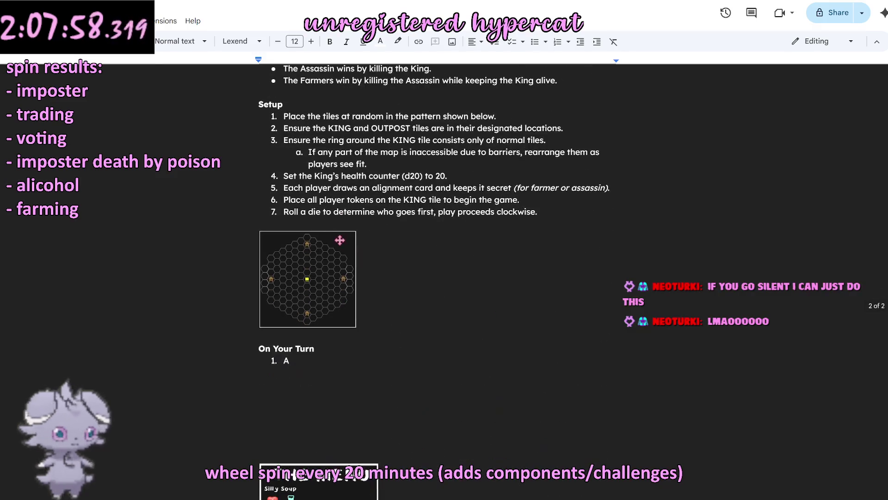
scroll(339, 240, down, 3)
scroll(340, 240, down, 5)
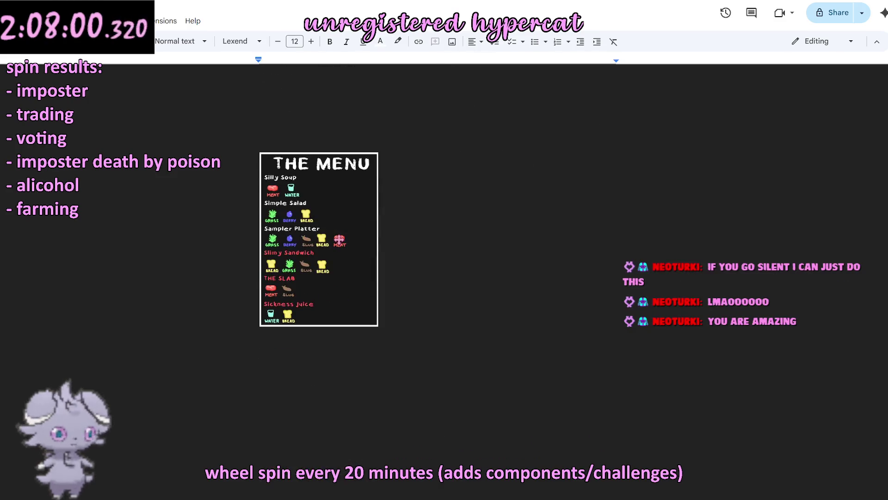
scroll(339, 240, up, 3)
Step: End the first turn step with '(you must move each turn).' instead of the stray slash and period
click(319, 153)
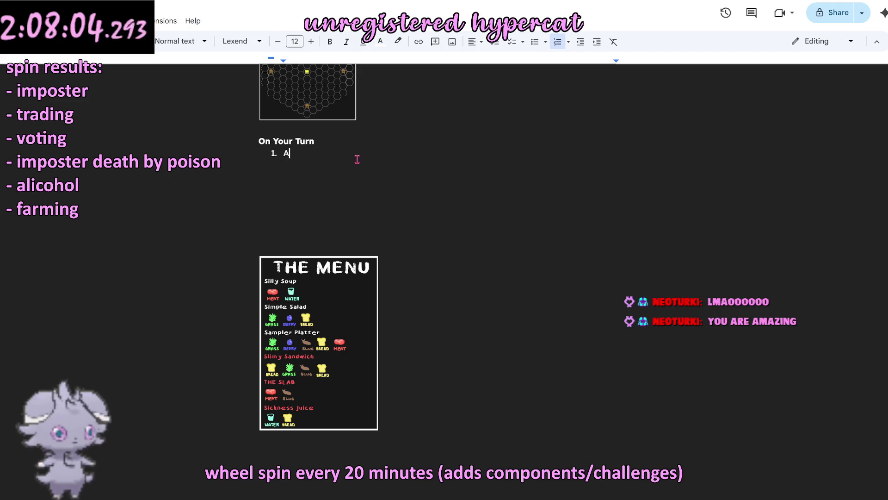
text(oll )
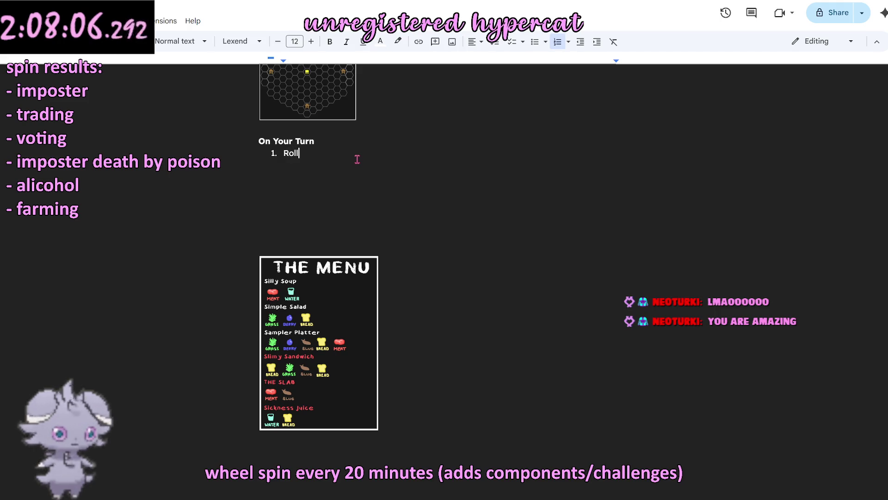
text(a die)
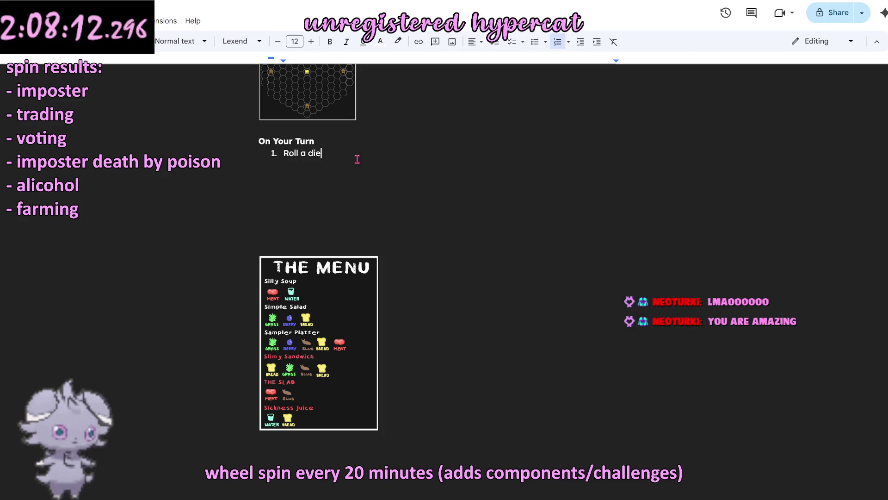
text(, move up to that many spaces)
key(BackSpace)
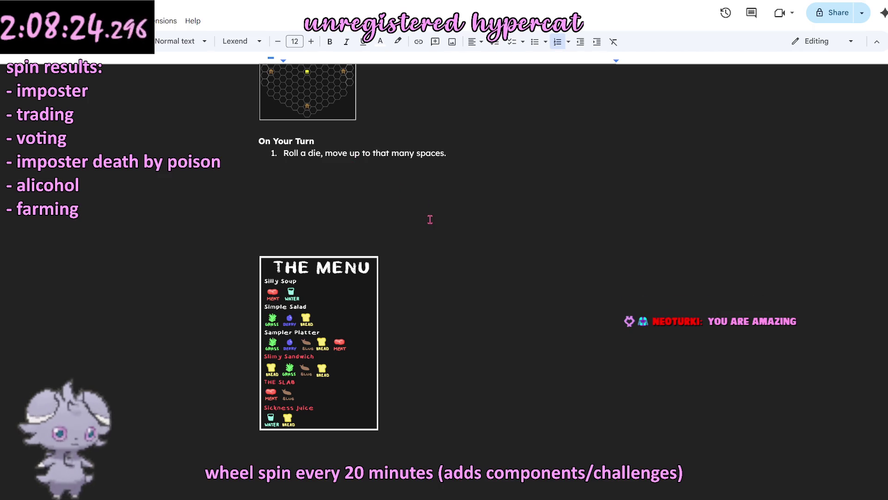
key(BackSpace)
text((you must move each turn)/.)
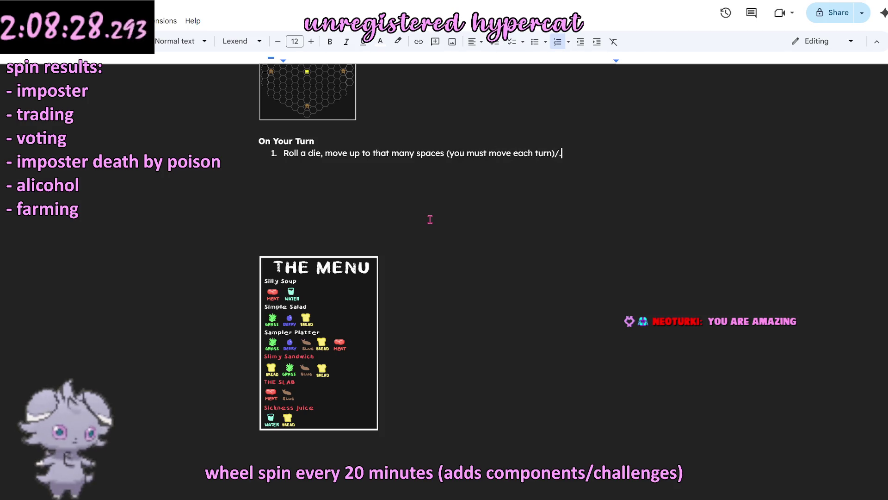
key(BackSpace)
key(BackSpace)
text(.)
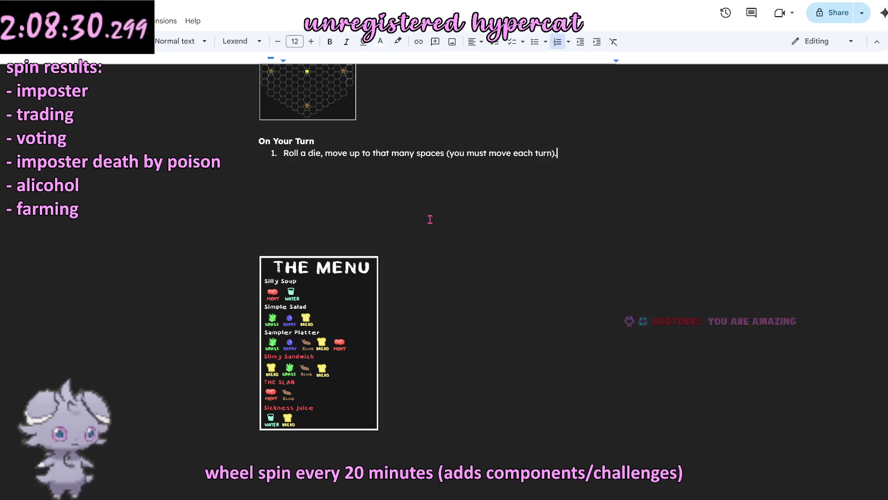
click(361, 199)
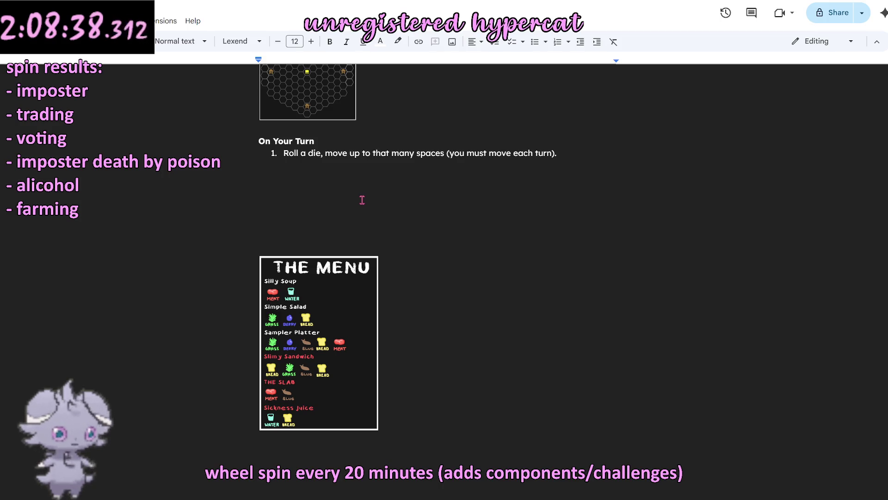
click(281, 170)
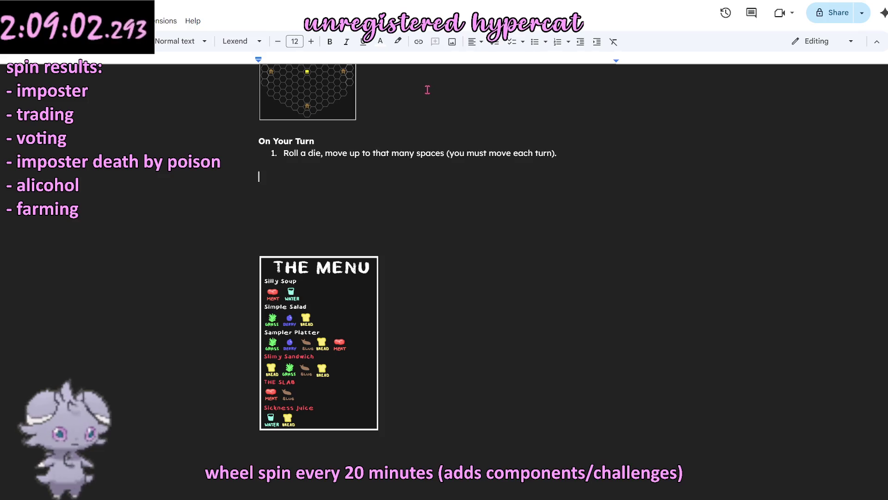
scroll(423, 84, up, 2)
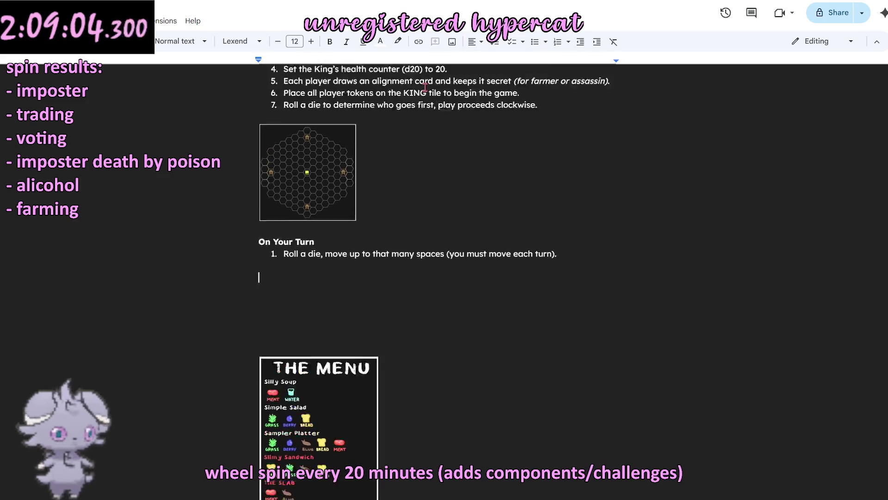
scroll(278, 288, down, 1)
scroll(278, 289, up, 1)
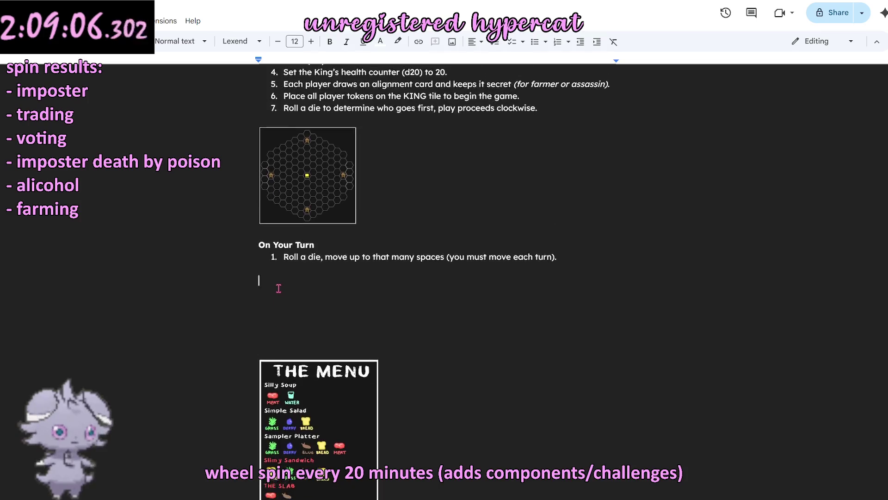
scroll(278, 288, up, 2)
scroll(278, 288, up, 2)
scroll(275, 291, up, 5)
scroll(275, 290, up, 1)
scroll(275, 290, down, 1)
scroll(276, 290, down, 5)
scroll(276, 294, down, 2)
scroll(277, 295, down, 3)
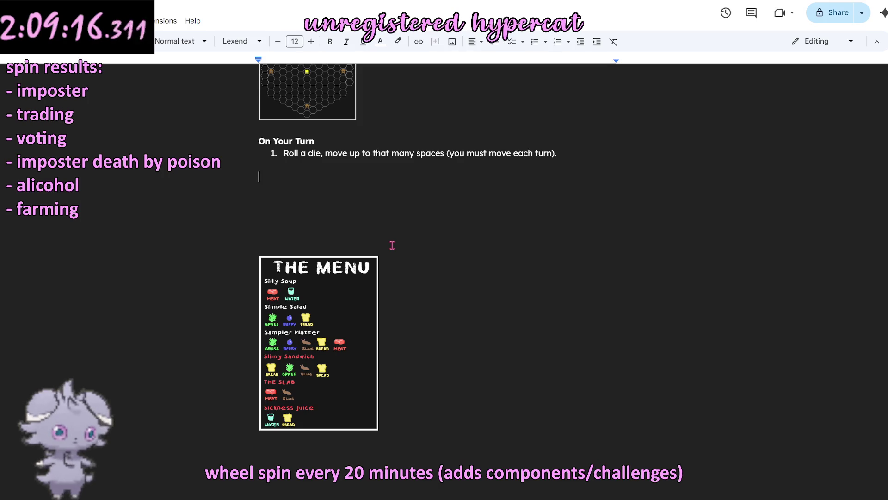
scroll(392, 245, up, 2)
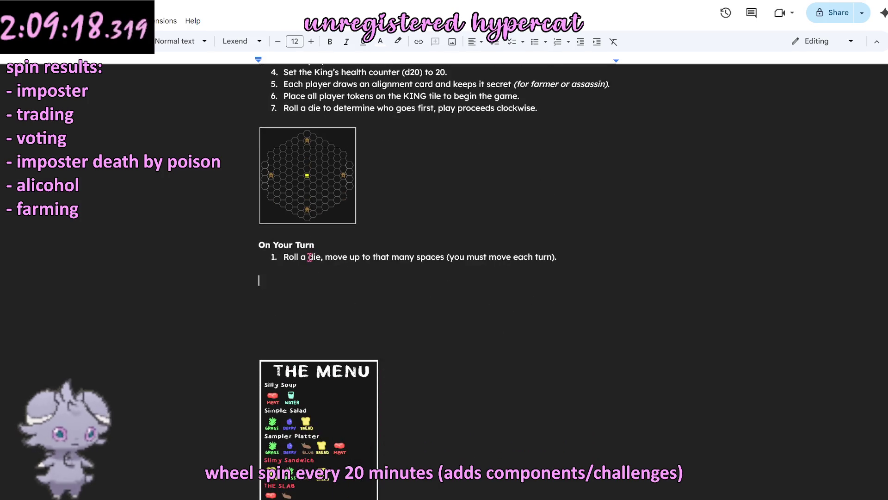
scroll(310, 254, down, 2)
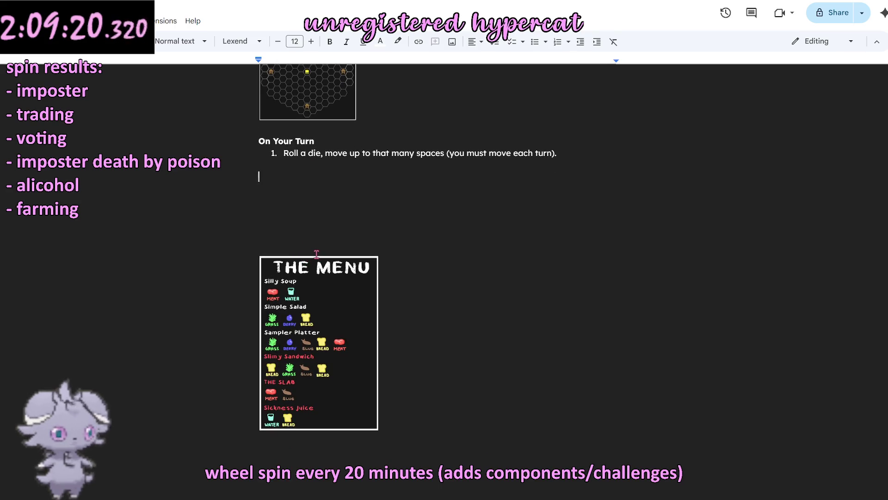
scroll(316, 253, up, 3)
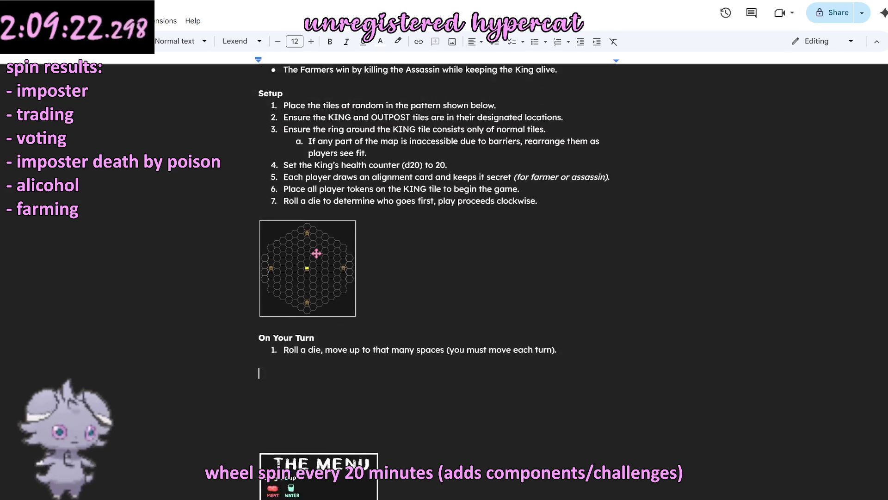
scroll(316, 253, up, 1)
scroll(316, 253, up, 2)
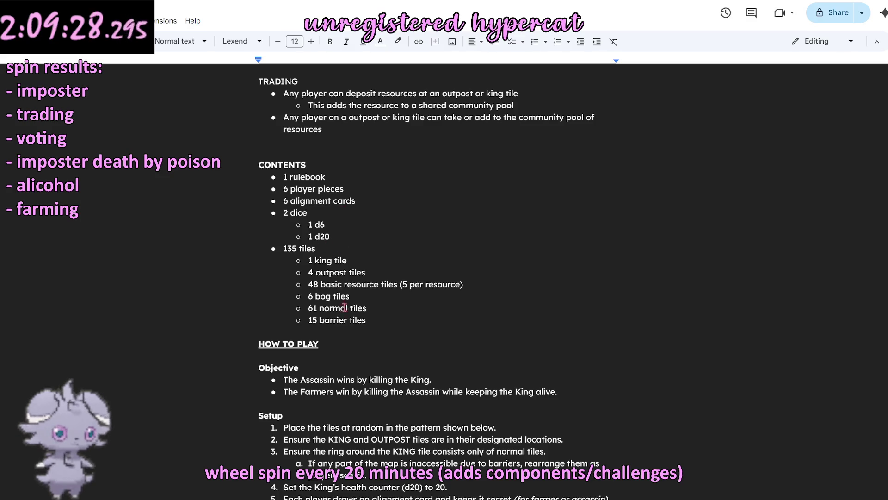
Step: Add '? Ingredient Cards' and '? Meal Cards' as top-level contents items after 1 d20
click(374, 319)
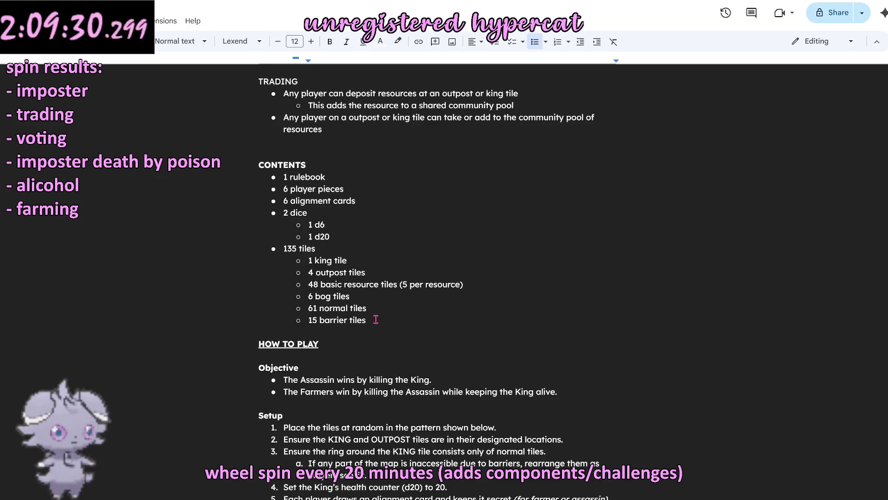
click(351, 237)
key(Return)
key(shift+Tab)
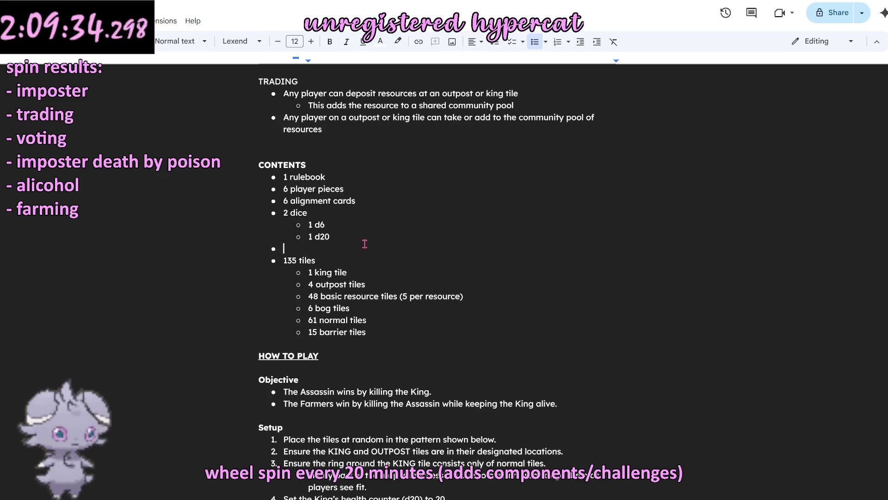
text(Ingredient Cards)
key(Return)
text(Meal Cards)
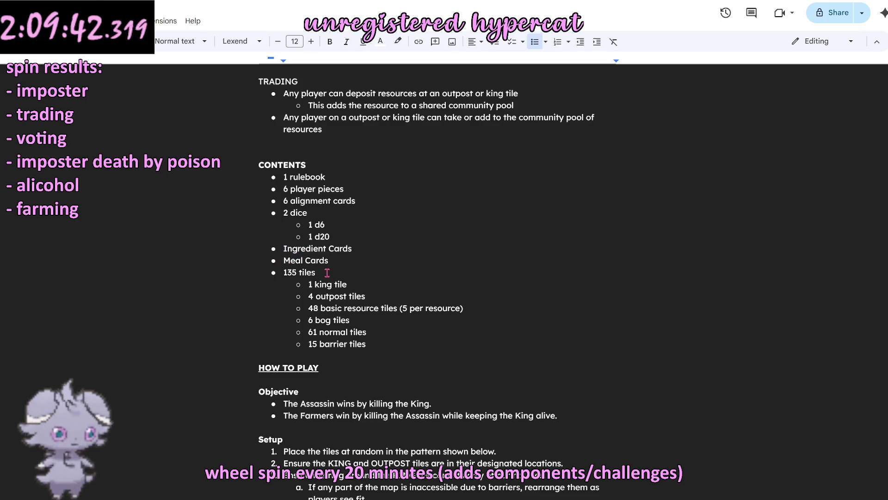
text(?)
Step: Lowercase both new items to 'ingredient cards' and 'meal cards'
key(Delete)
text(i)
click(335, 250)
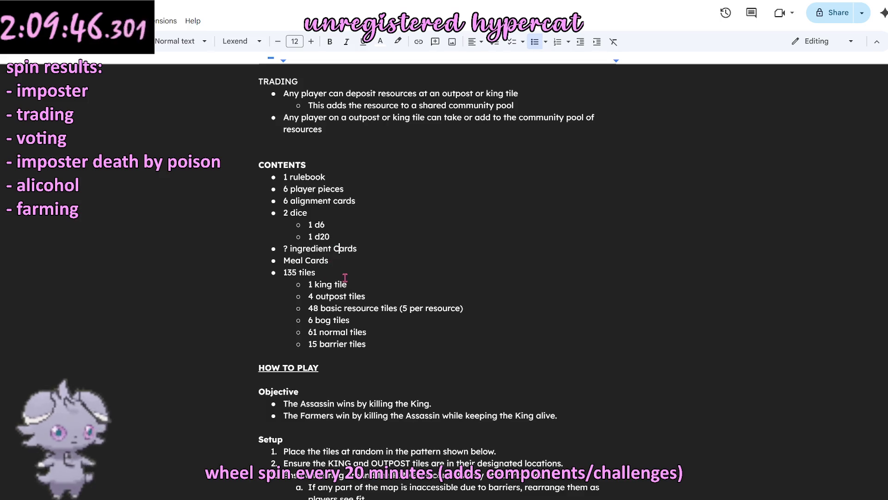
key(BackSpace)
text(c)
click(285, 261)
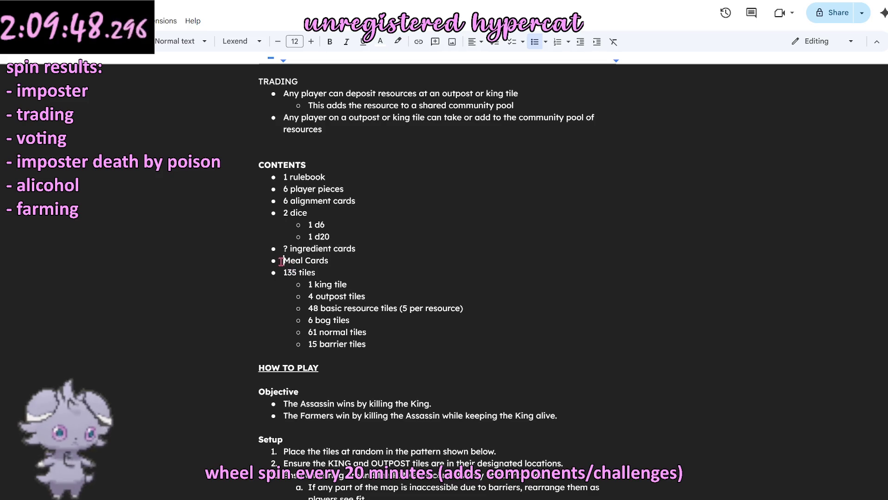
text(?)
key(Right)
key(BackSpace)
text(m)
key(Right)
key(Right)
key(Right)
key(BackSpace)
text(c)
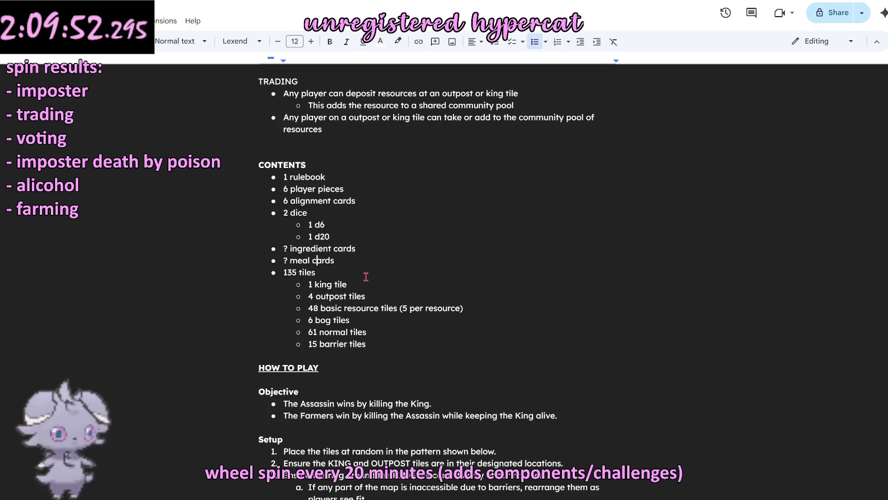
scroll(364, 277, down, 3)
scroll(364, 275, down, 2)
scroll(362, 272, down, 2)
scroll(361, 273, down, 2)
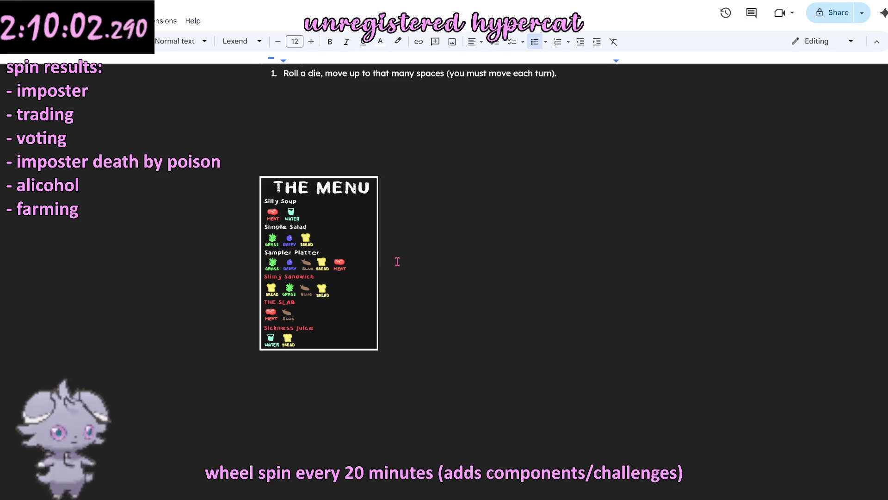
scroll(397, 261, up, 3)
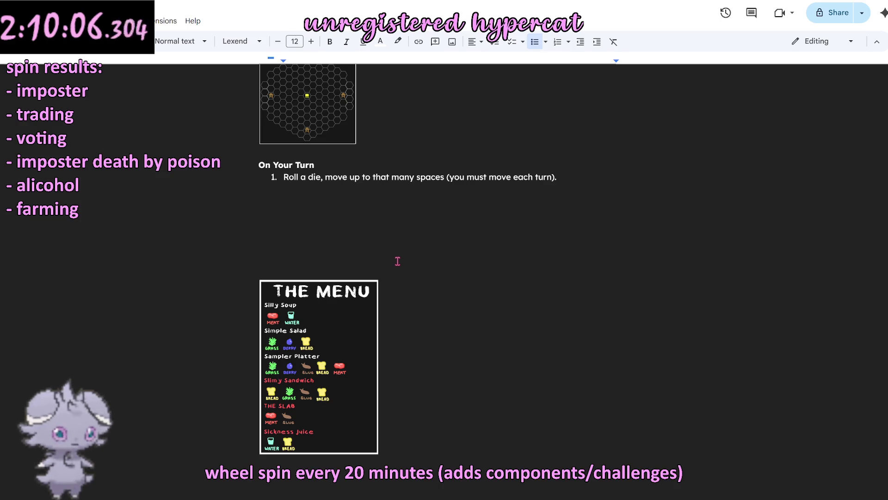
scroll(397, 262, down, 1)
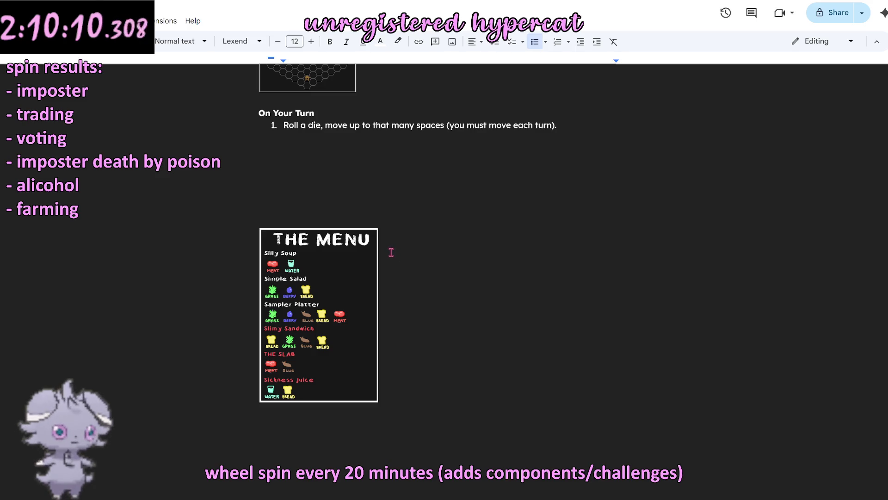
scroll(387, 253, up, 1)
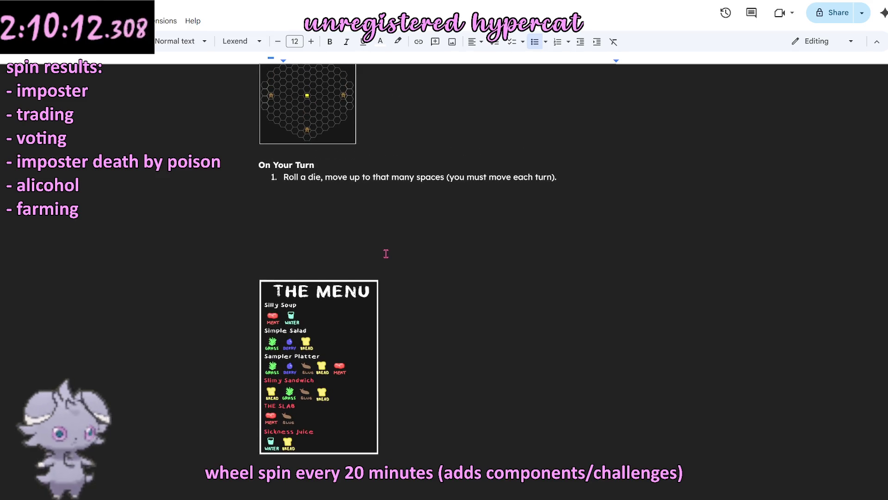
scroll(387, 254, up, 1)
scroll(386, 253, down, 2)
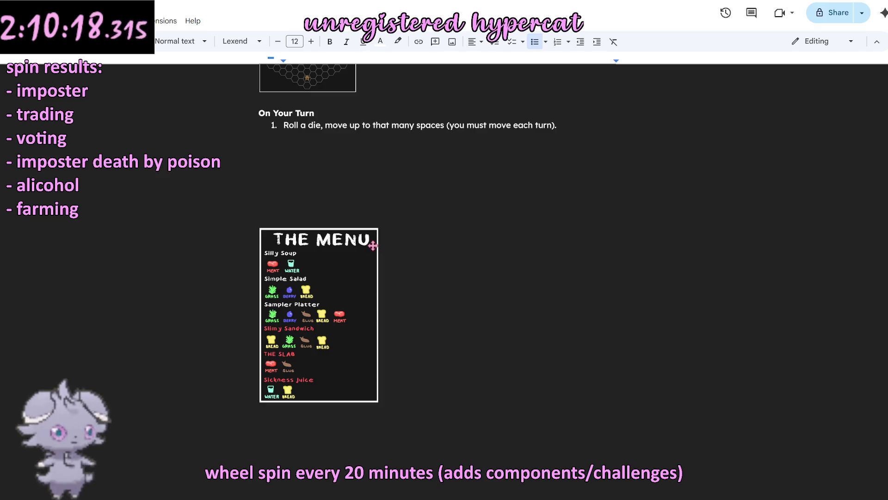
scroll(403, 238, up, 3)
scroll(403, 239, down, 1)
scroll(395, 239, down, 3)
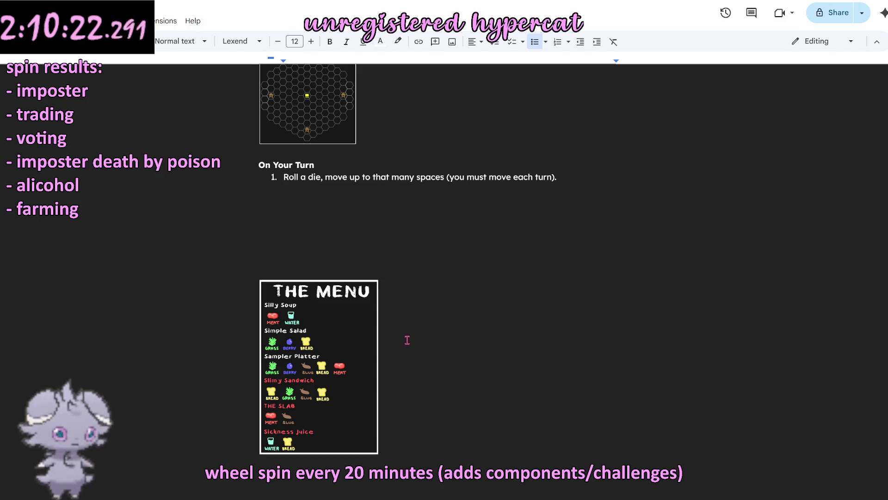
scroll(406, 340, up, 2)
scroll(405, 338, up, 2)
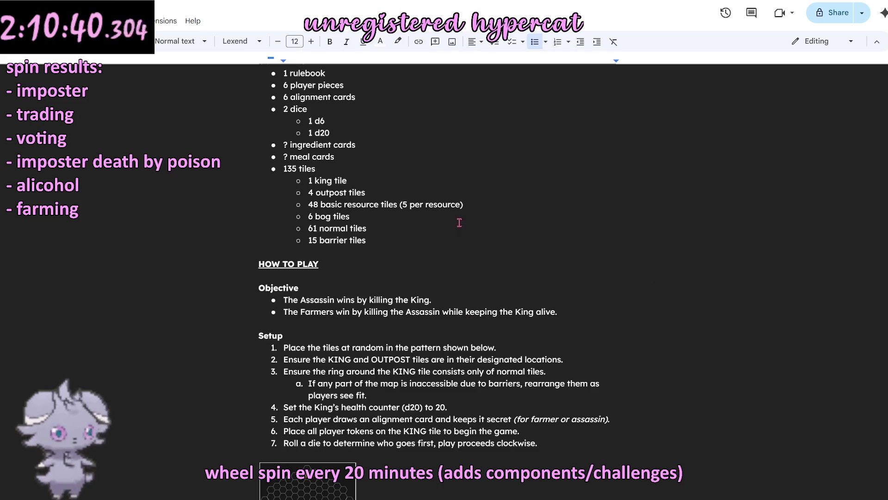
Step: Replace the question mark before meal cards with the 36 count and its per-meal breakdown
key(Up)
key(Left)
key(Left)
key(Left)
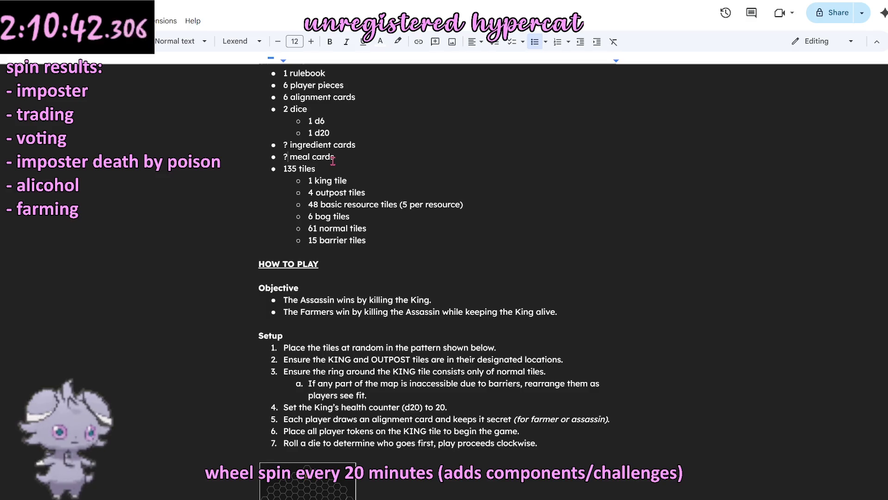
key(BackSpace)
text(26)
key(BackSpace)
key(BackSpace)
text(36)
click(356, 160)
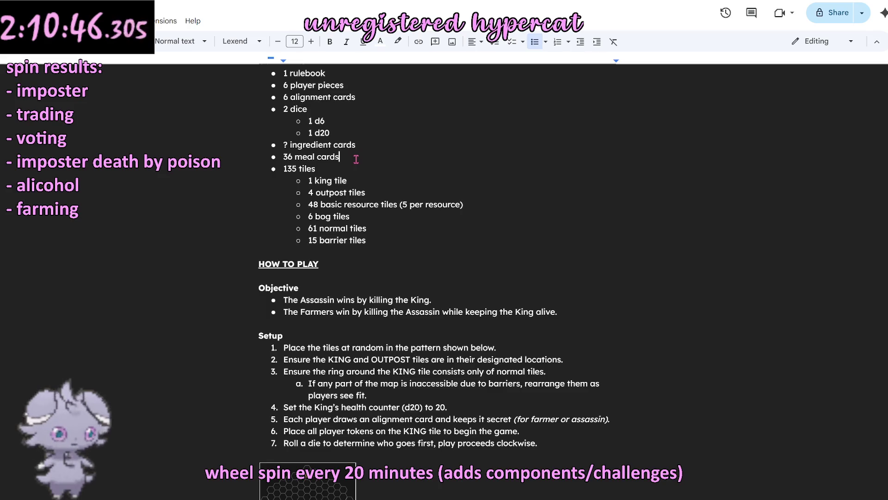
text(()
key(BackSpace)
text(6)
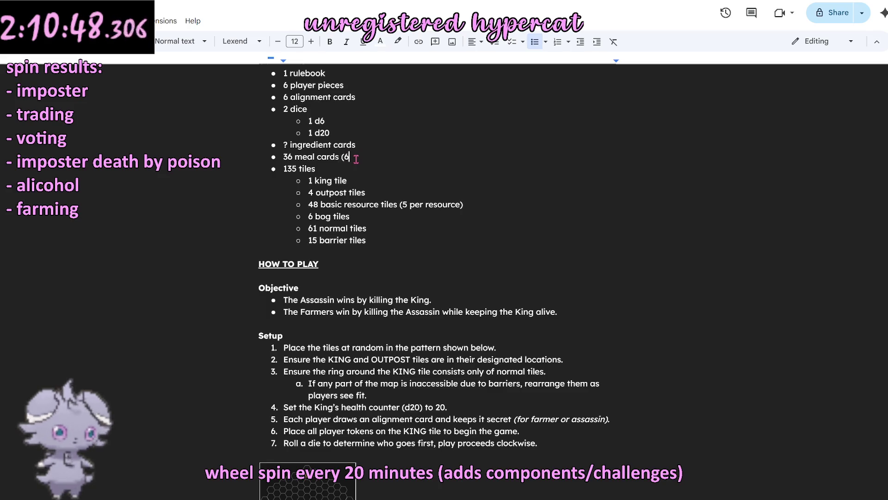
text(of each meall))
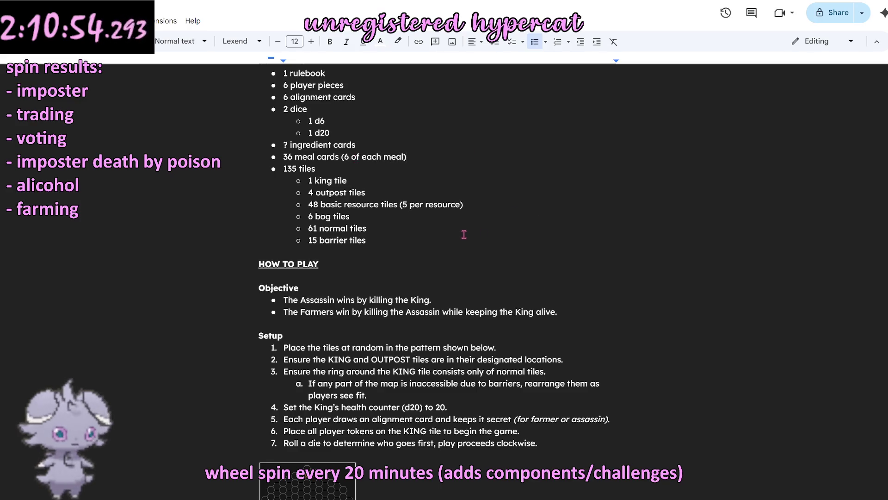
scroll(469, 238, down, 3)
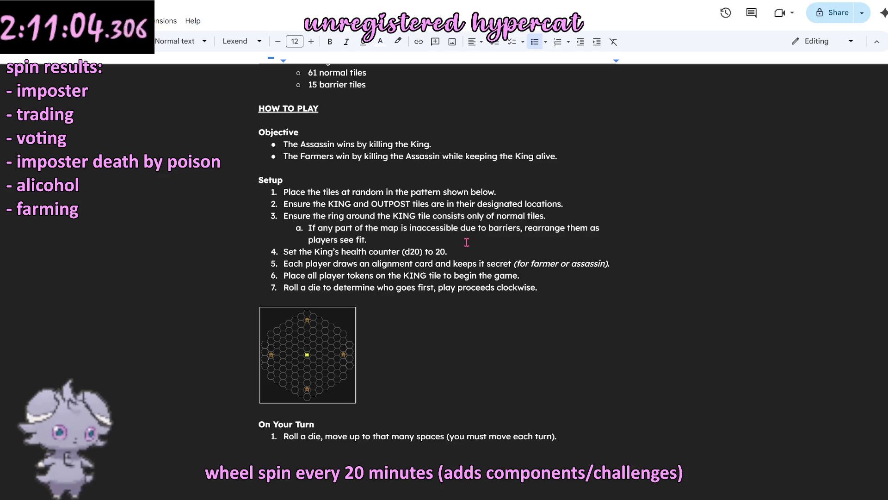
scroll(471, 243, up, 1)
scroll(471, 243, up, 2)
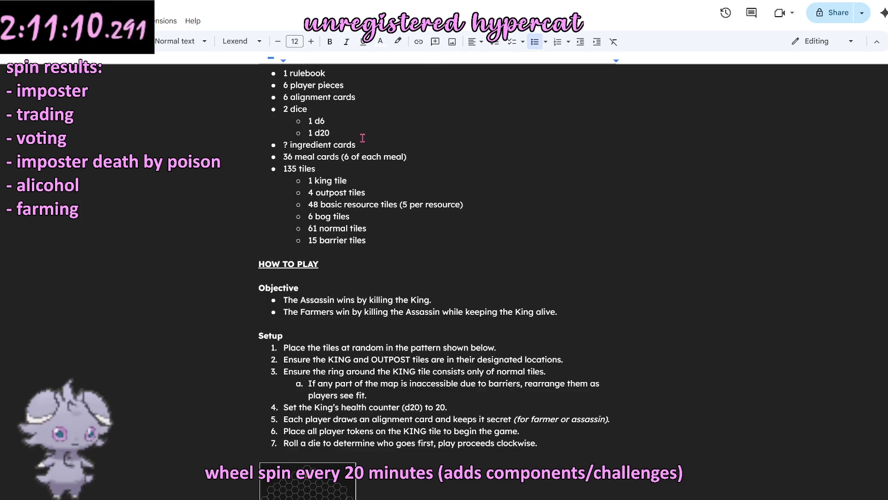
scroll(362, 138, down, 4)
scroll(363, 138, down, 2)
scroll(362, 138, down, 2)
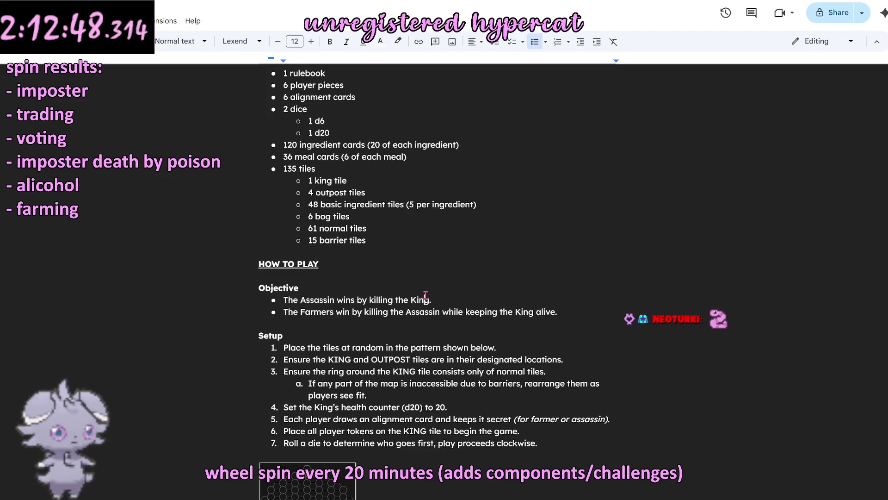
Step: Rename the heading to Special Tiles and list bullets King, Outpost, Bog and Barrier
click(407, 287)
scroll(406, 274, down, 6)
click(316, 178)
scroll(318, 178, up, 2)
triple_click(292, 282)
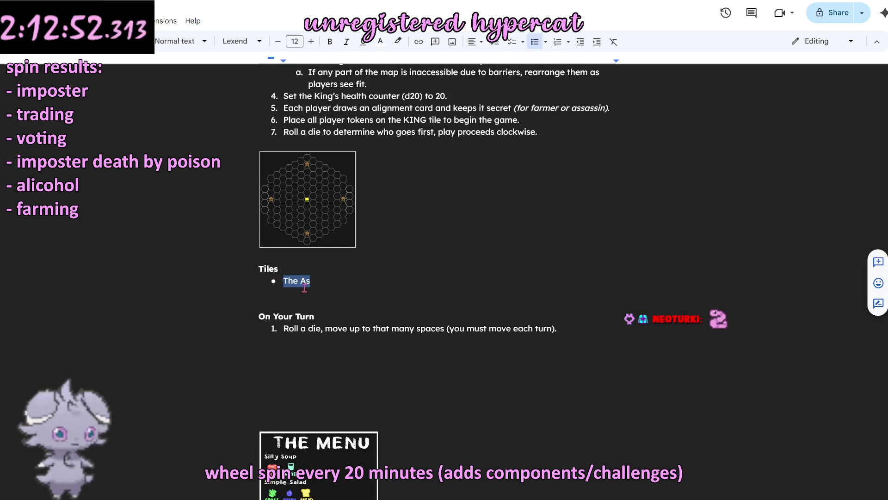
key(BackSpace)
text(King)
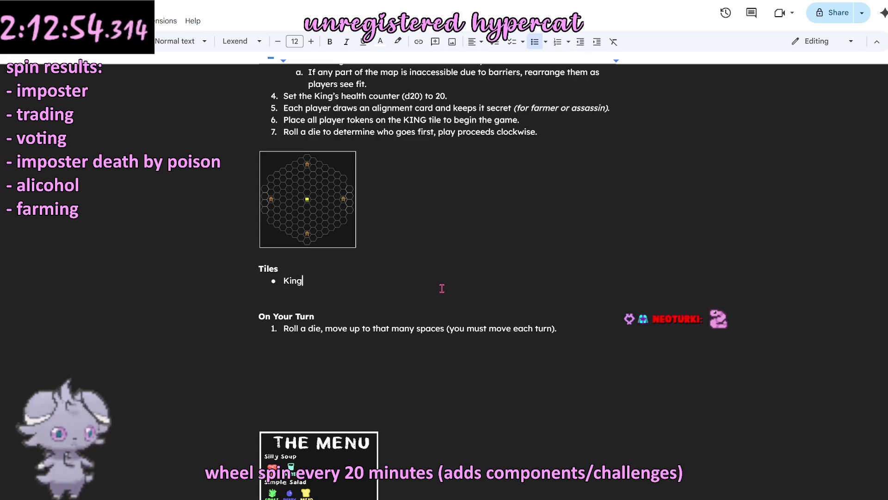
key(Return)
text(Outpost)
key(Return)
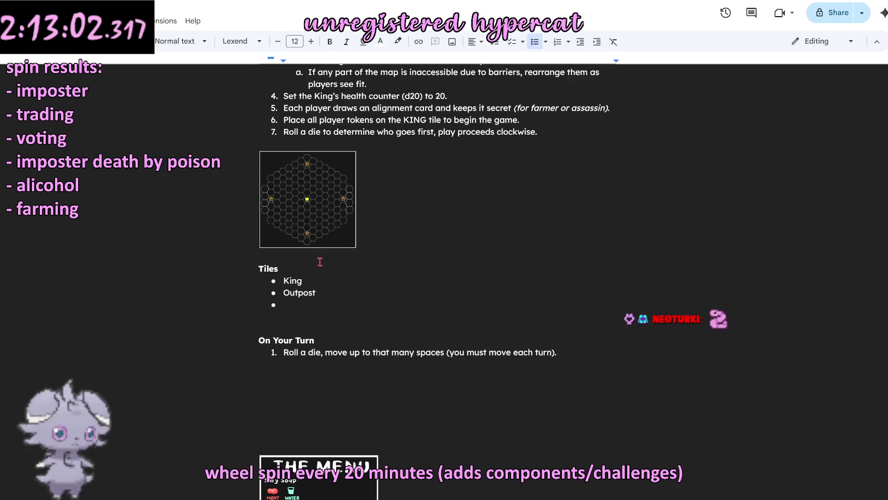
click(261, 269)
text(Special)
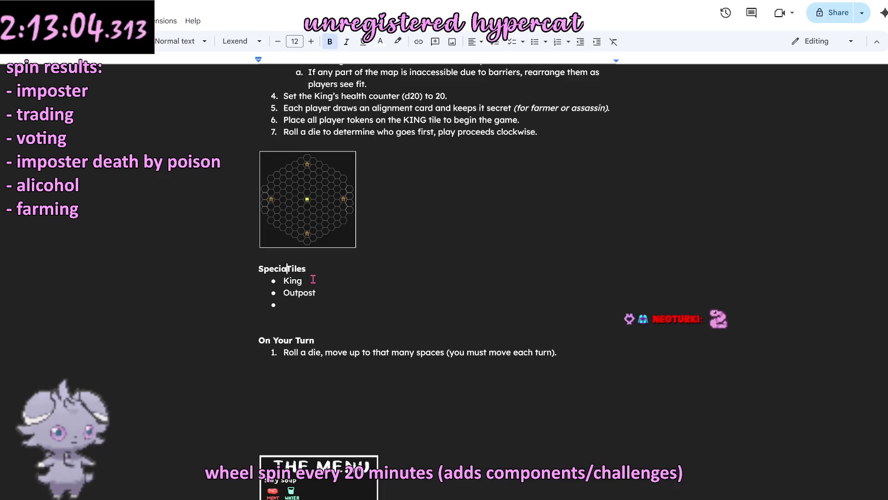
click(312, 305)
text(Bogog)
scroll(330, 306, up, 2)
scroll(444, 245, up, 1)
scroll(432, 241, up, 2)
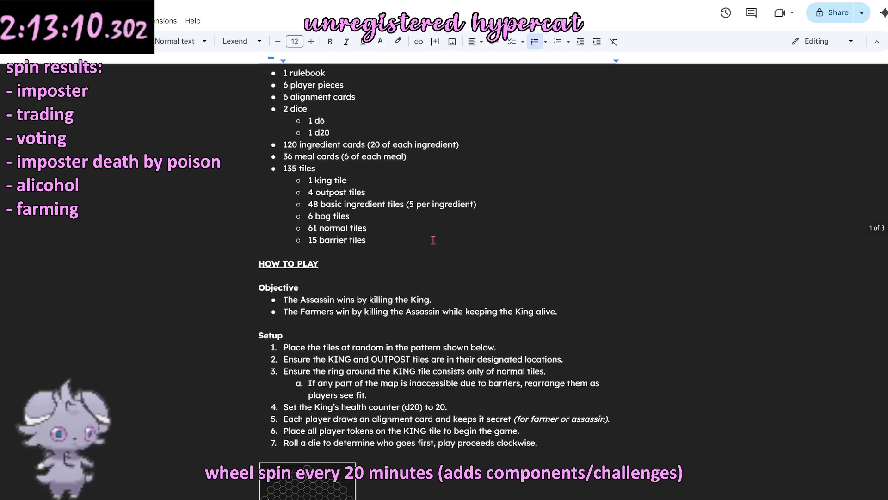
scroll(430, 241, down, 3)
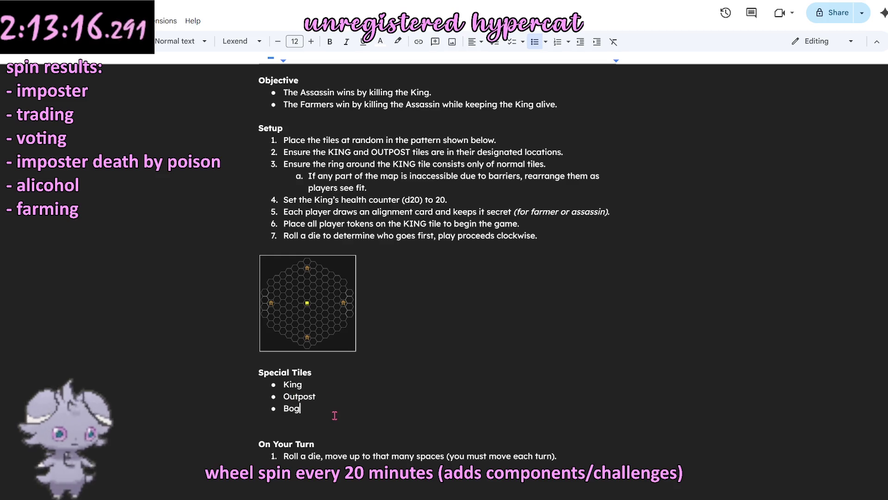
key(Return)
text(Barrier)
Step: Add hollow-circle sub-bullets describing Barrier tiles and Bog tiles granting a random ingredient
key(Return)
key(Tab)
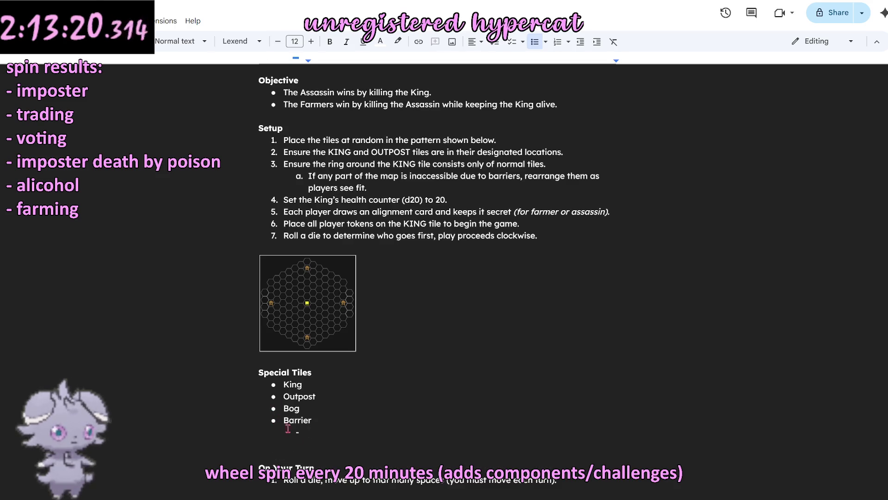
right_click(297, 432)
click(345, 321)
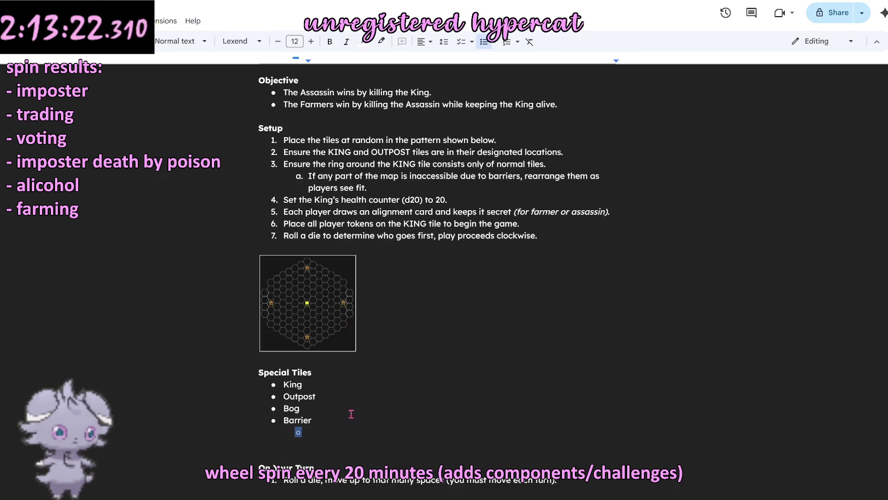
text(Barrier tiles cannot be walked through)
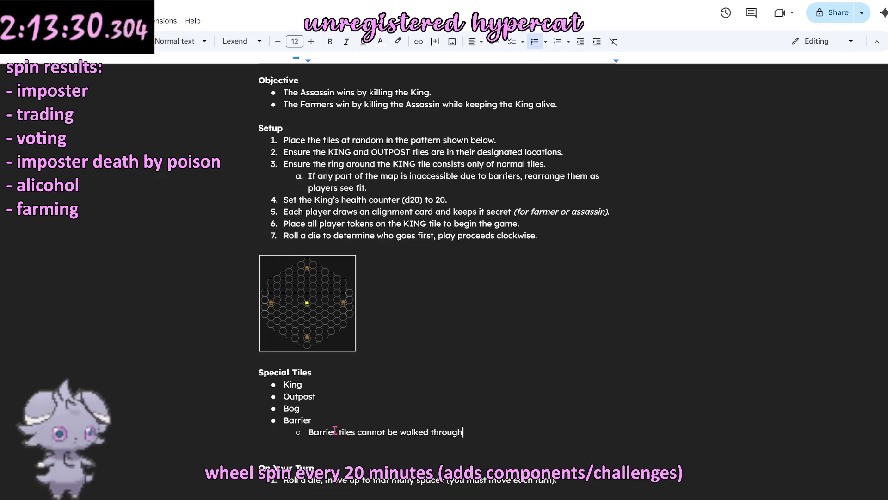
double_click(415, 433)
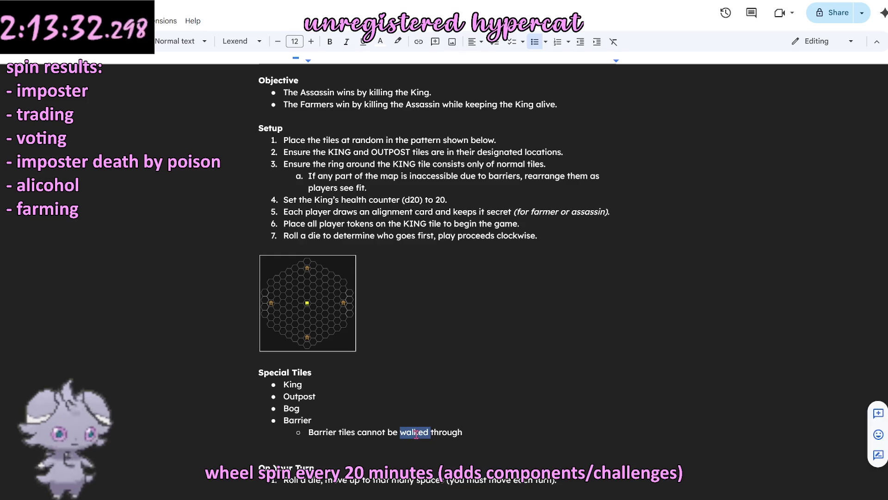
text(travers)
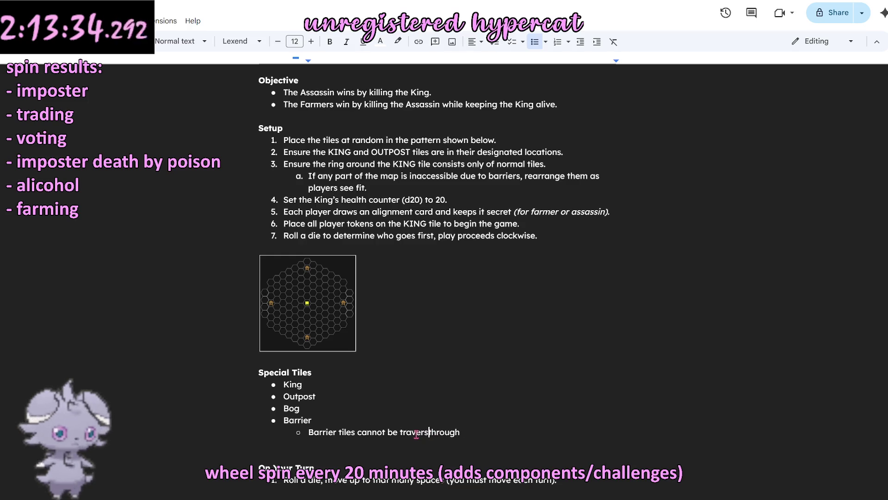
text(ed)
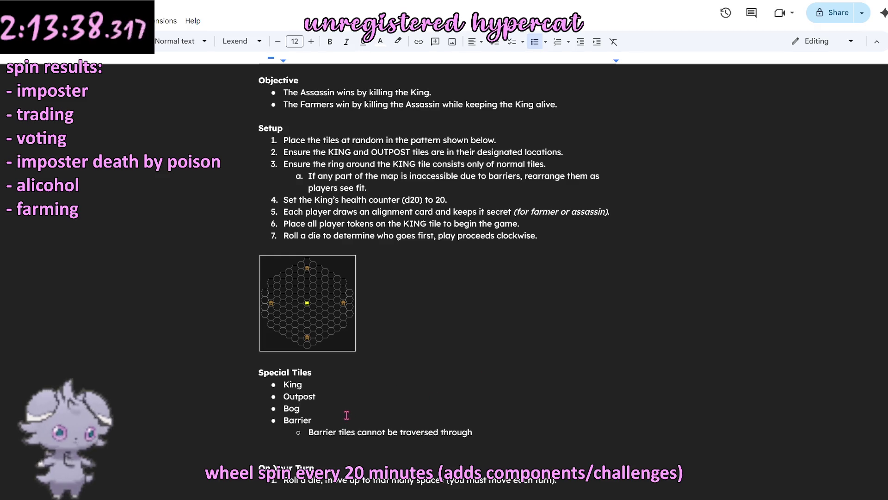
key(Return)
key(Tab)
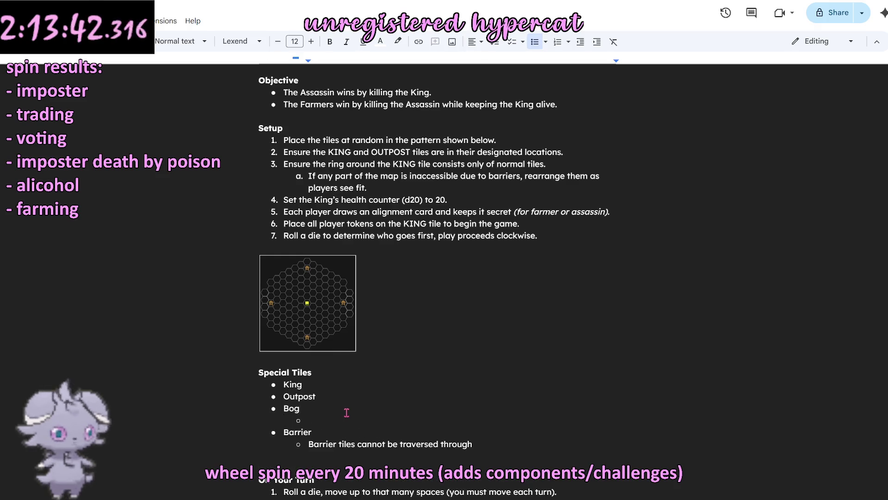
text(Bog tiles grant a random resource)
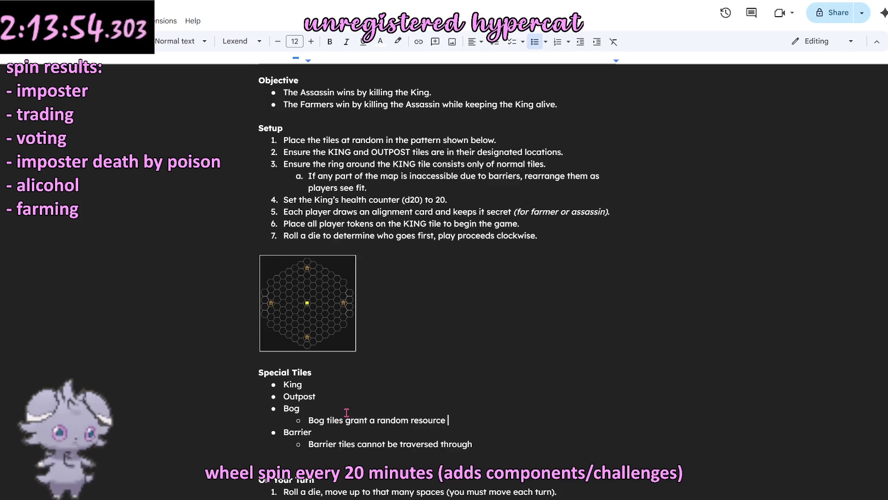
key(BackSpace)
key(BackSpace)
key(BackSpace)
key(BackSpace)
key(BackSpace)
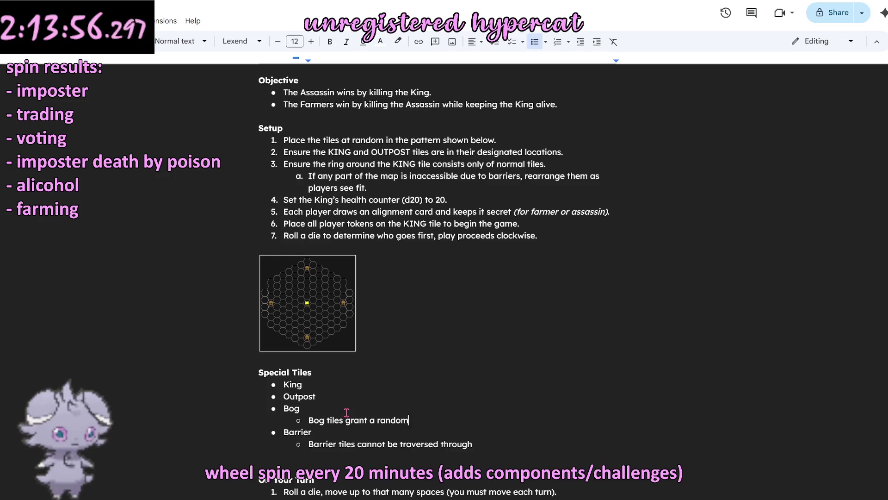
text(ingredient when landed on.)
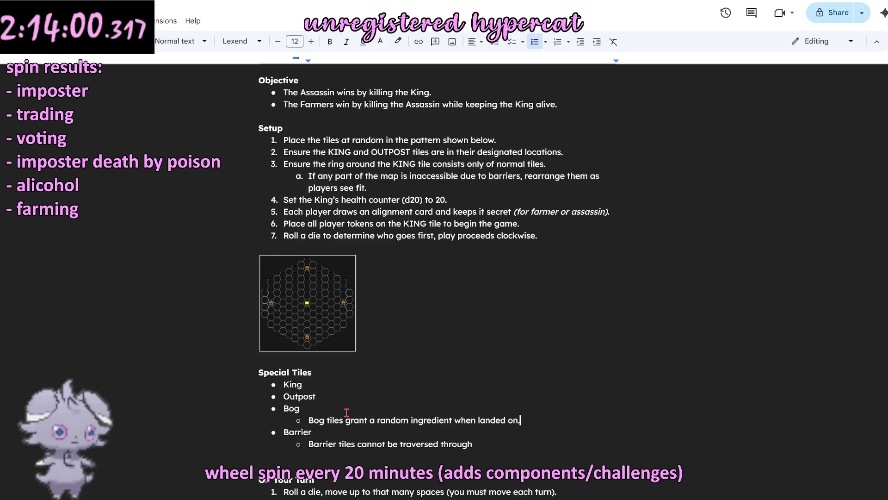
text(.)
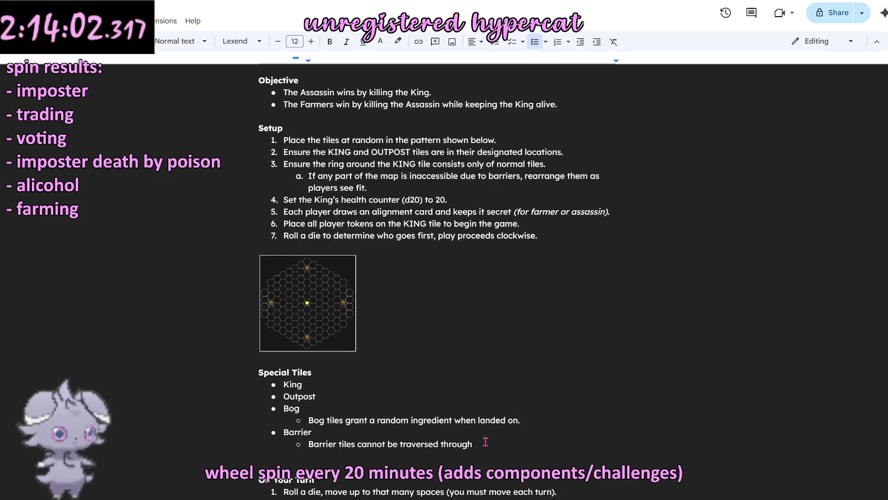
click(486, 442)
text(.)
scroll(536, 446, up, 3)
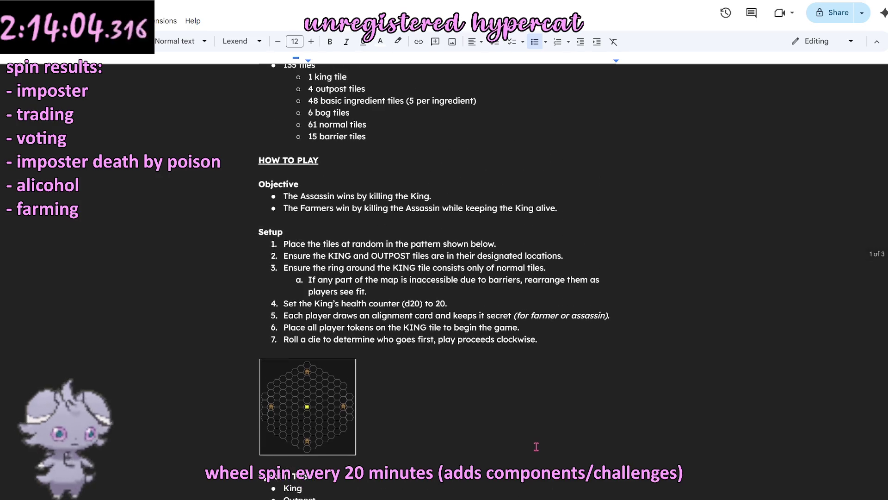
scroll(536, 446, down, 4)
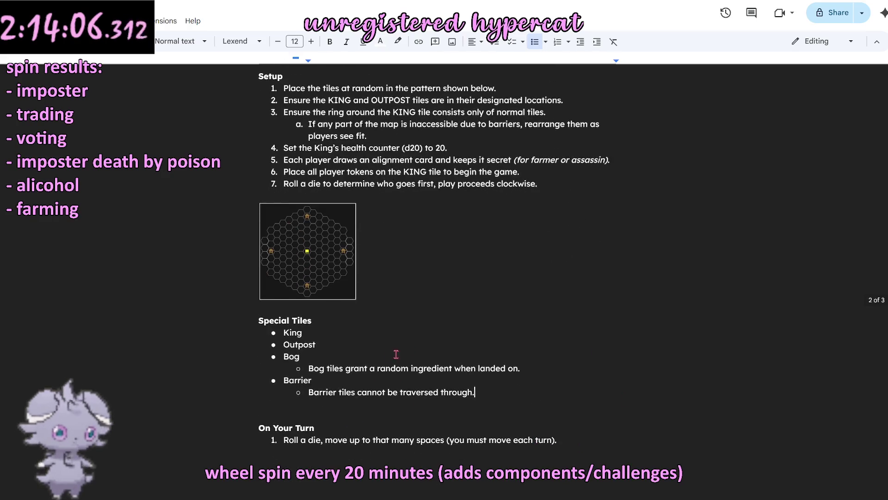
Step: Fold the Barrier description onto its bullet as 'Barrier:' in bold followed by the rule
click(332, 347)
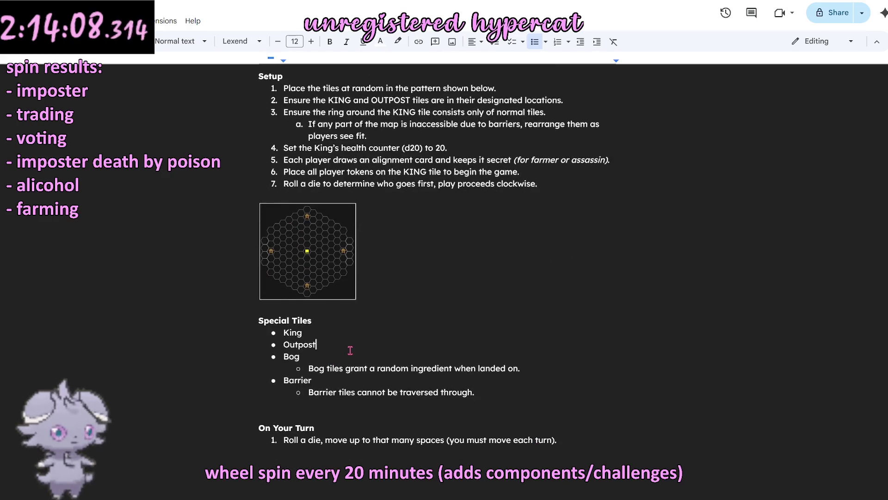
click(357, 392)
key(BackSpace)
key(BackSpace)
key(BackSpace)
key(BackSpace)
key(BackSpace)
key(BackSpace)
key(BackSpace)
key(BackSpace)
key(BackSpace)
key(BackSpace)
key(BackSpace)
key(BackSpace)
key(BackSpace)
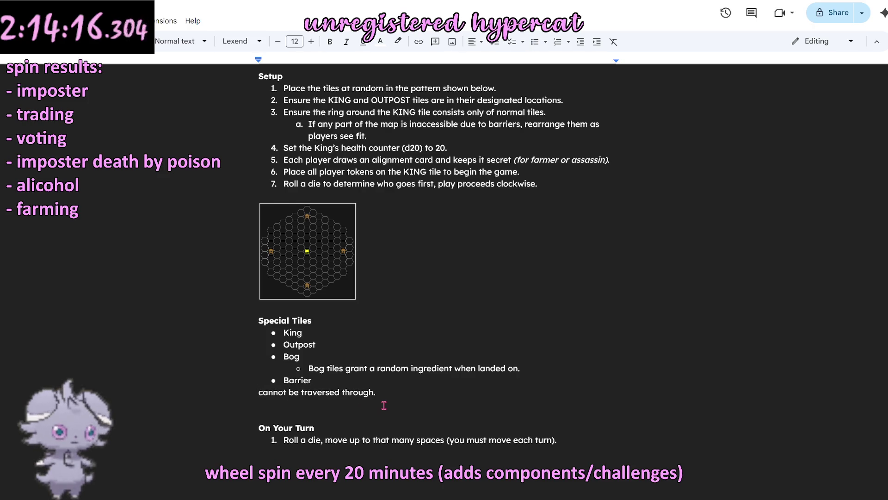
key(BackSpace)
text(:cannot be traversed through.)
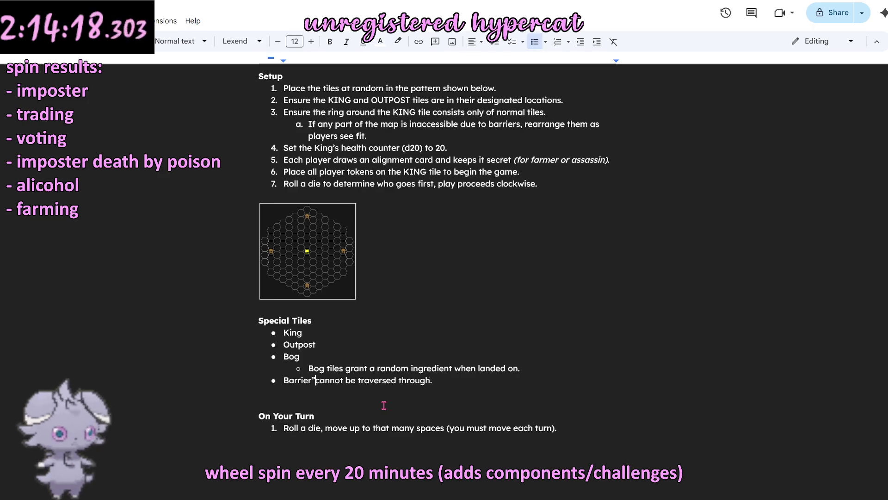
drag(283, 380, 315, 380)
key(ctrl+b)
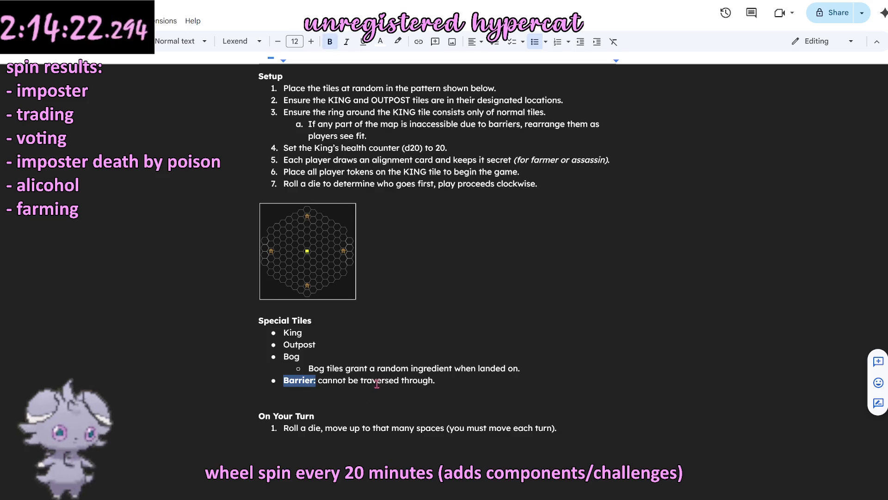
Step: Fold the Bog description onto its bullet as a bold 'Bog:' label followed by the rule
key(Up)
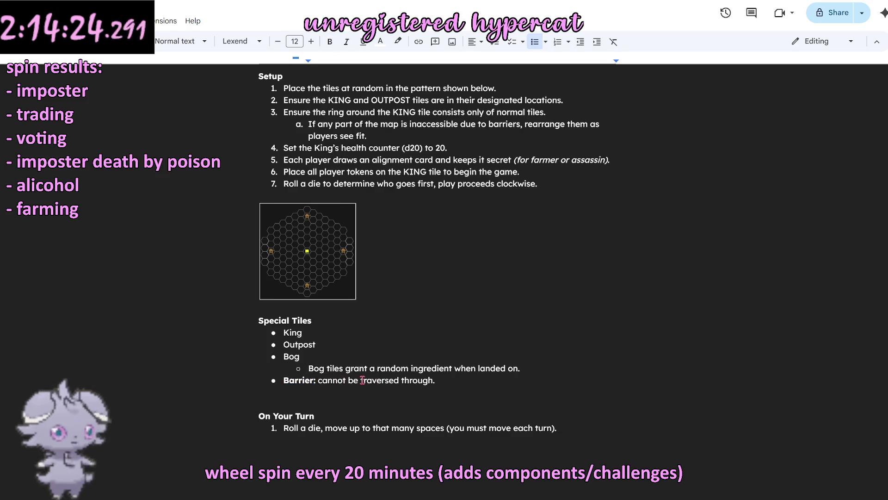
click(346, 368)
key(BackSpace)
key(BackSpace)
key(BackSpace)
key(BackSpace)
key(BackSpace)
key(BackSpace)
key(BackSpace)
key(BackSpace)
key(BackSpace)
key(BackSpace)
key(BackSpace)
key(BackSpace)
text(:)
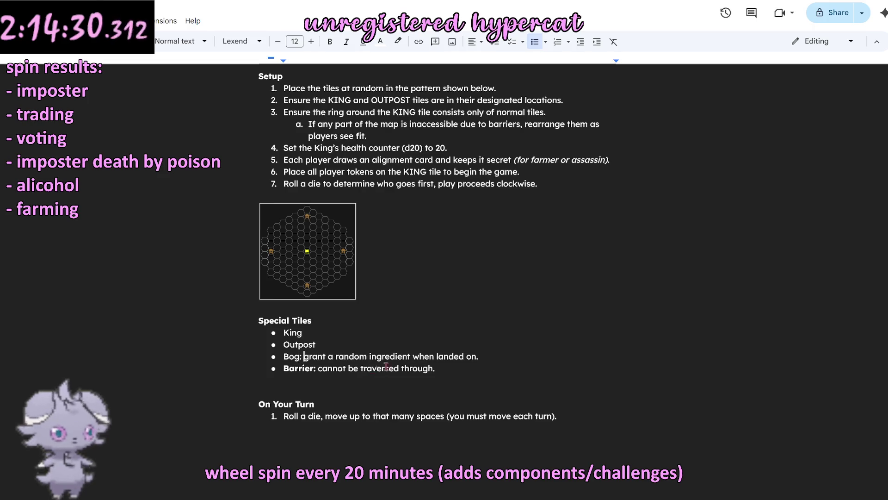
click(327, 357)
text(s)
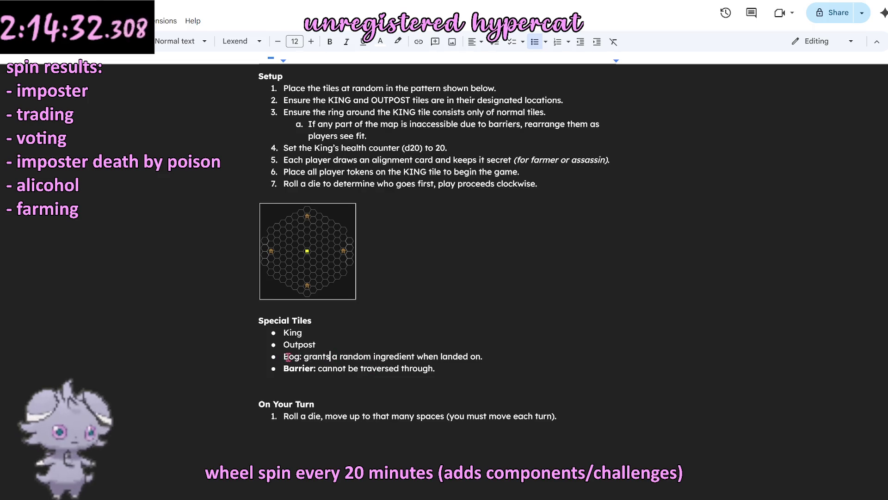
double_click(289, 356)
key(ctrl+b)
Step: Give King and Outpost bold labels followed by ': a' placeholder descriptions
click(346, 347)
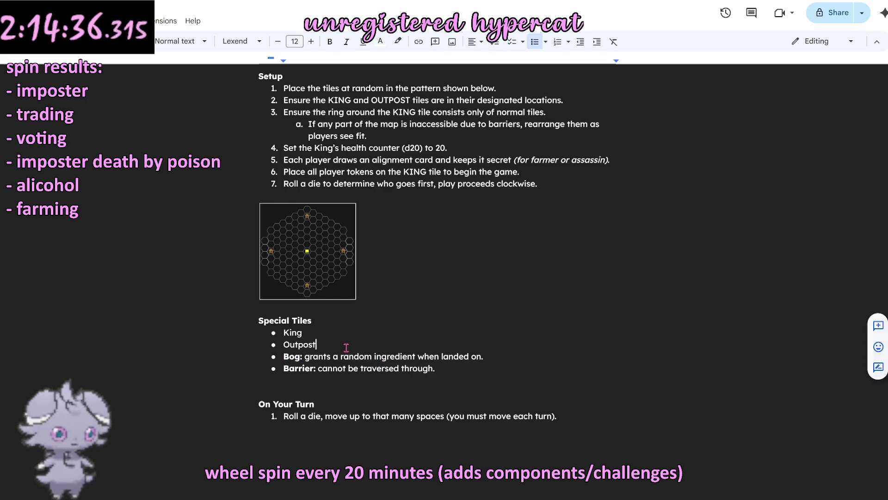
text(: a)
double_click(335, 336)
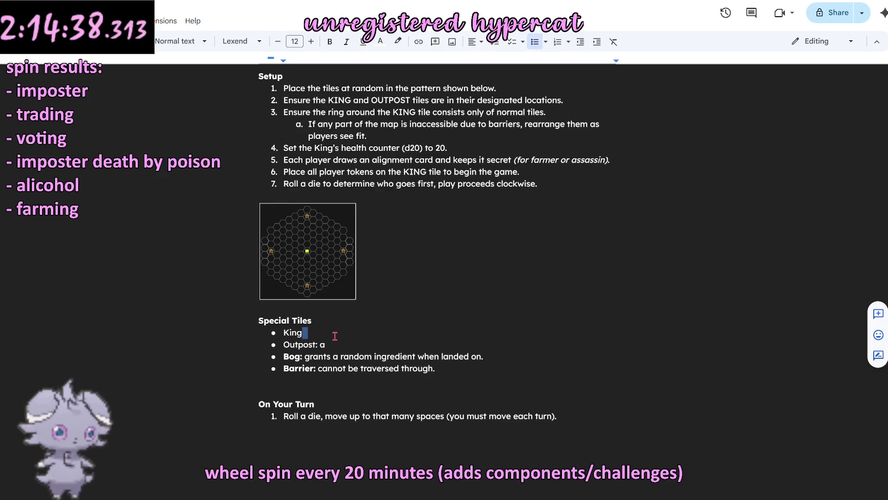
key(BackSpace)
text(a)
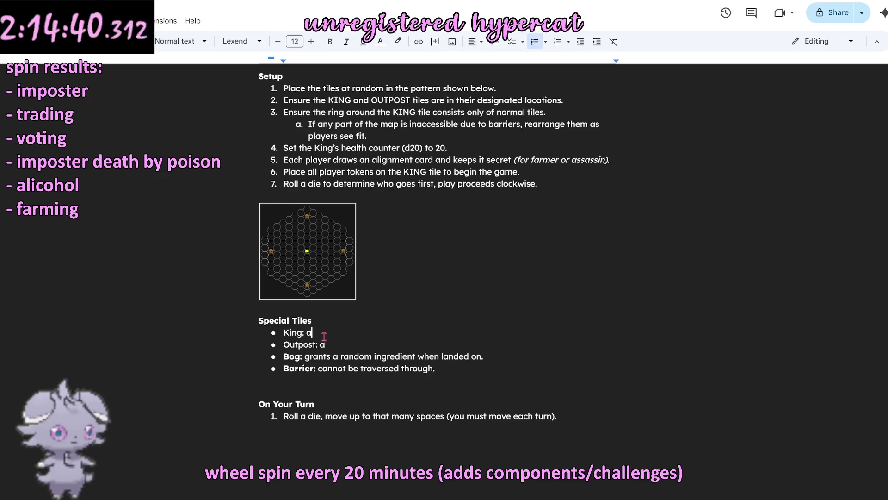
double_click(300, 336)
key(ctrl+b)
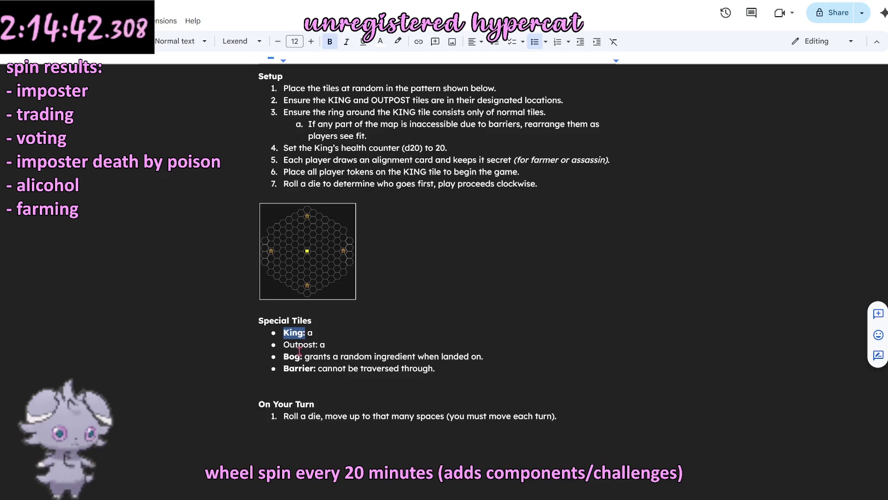
double_click(300, 344)
key(shift+Right)
key(ctrl+b)
click(389, 344)
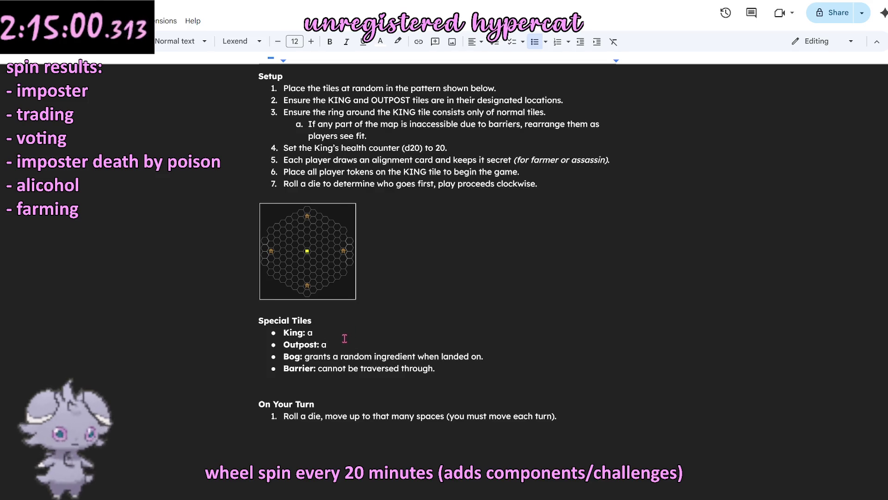
scroll(320, 366, up, 1)
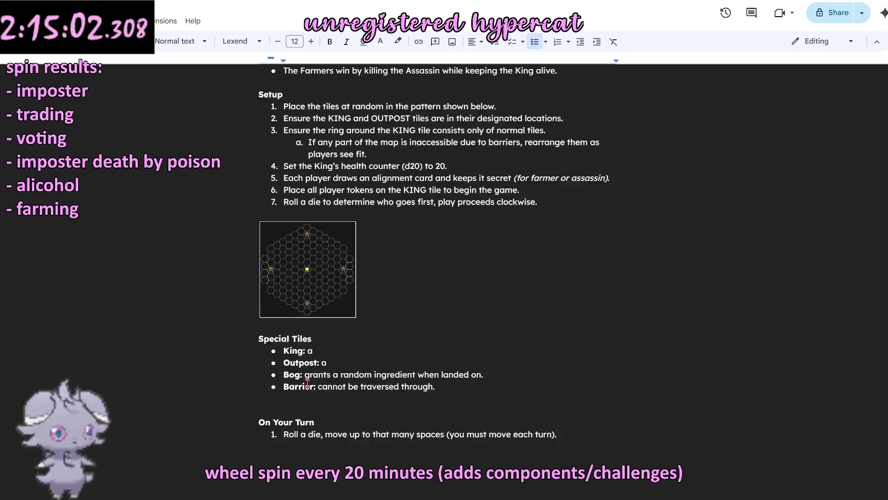
scroll(303, 382, up, 3)
scroll(303, 382, up, 2)
scroll(396, 336, down, 3)
scroll(395, 336, down, 3)
Step: Describe the King tile as letting players make meals and feed the king, revising the wording
click(393, 332)
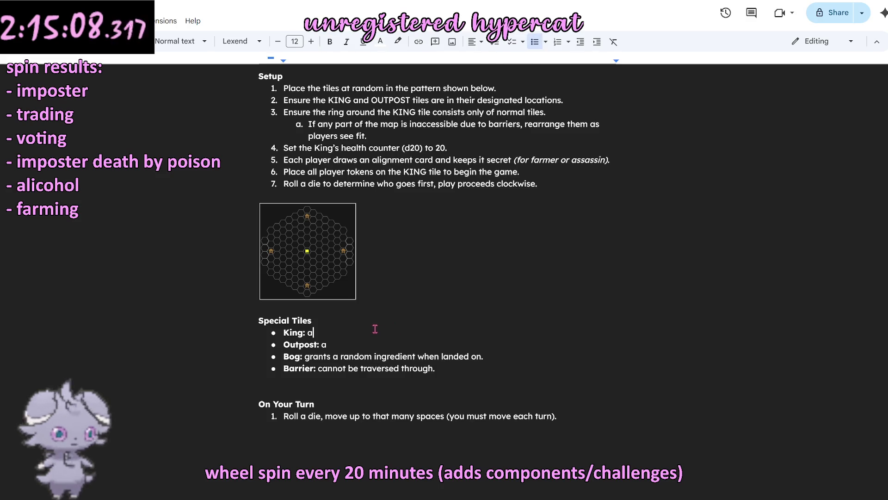
scroll(375, 327, up, 4)
scroll(375, 327, down, 3)
scroll(375, 325, up, 1)
scroll(372, 319, up, 3)
key(BackSpace)
text(players must be on the king)
key(BackSpace)
key(BackSpace)
key(BackSpace)
key(BackSpace)
key(BackSpace)
key(BackSpace)
key(BackSpace)
key(BackSpace)
key(BackSpace)
key(BackSpace)
key(BackSpace)
key(BackSpace)
key(BackSpace)
key(BackSpace)
text(grants players the ability to)
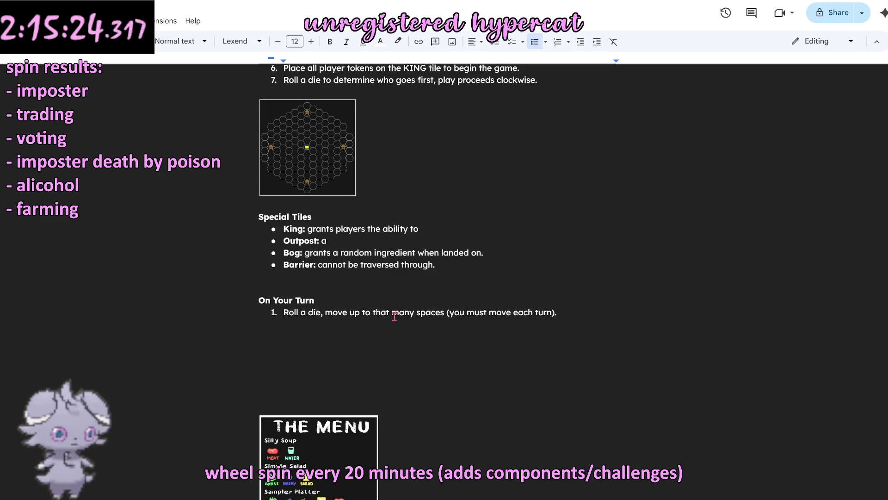
text( craft meals)
key(BackSpace)
key(BackSpace)
key(BackSpace)
key(BackSpace)
key(BackSpace)
key(BackSpace)
text(prepare)
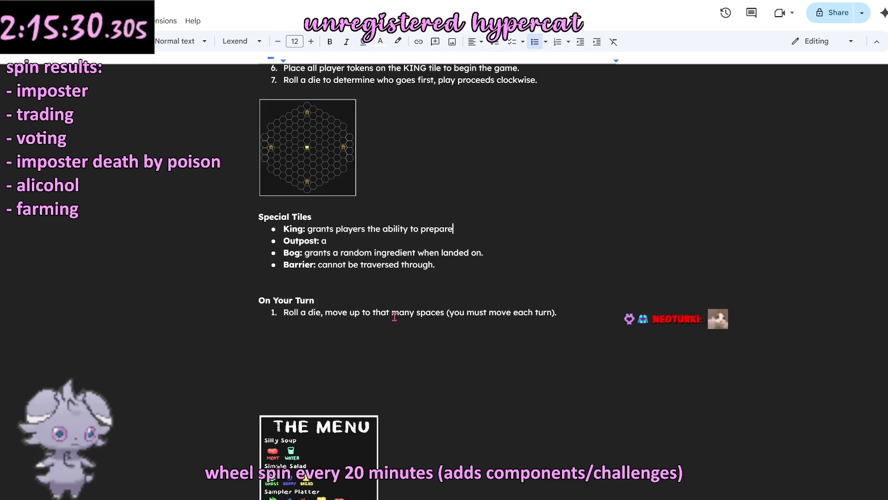
key(BackSpace)
key(BackSpace)
key(BackSpace)
key(BackSpace)
key(BackSpace)
key(BackSpace)
key(BackSpace)
text(cook meals)
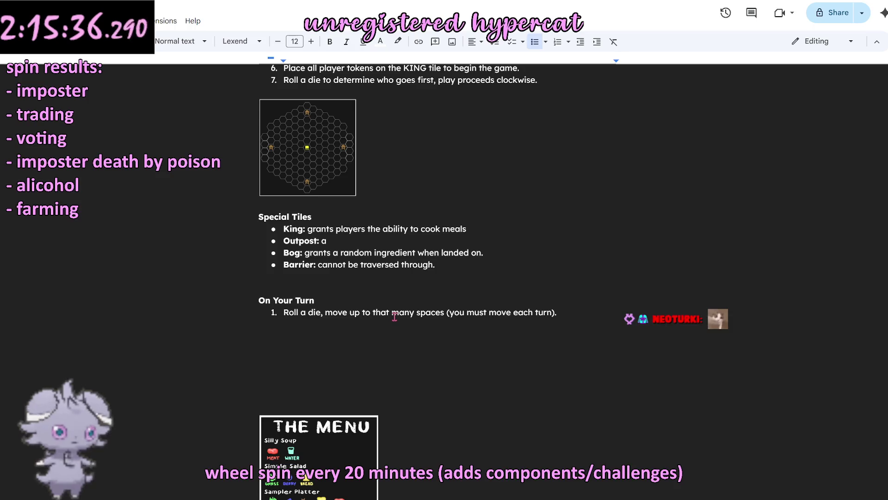
key(BackSpace)
key(BackSpace)
key(BackSpace)
key(BackSpace)
key(BackSpace)
key(BackSpace)
key(BackSpace)
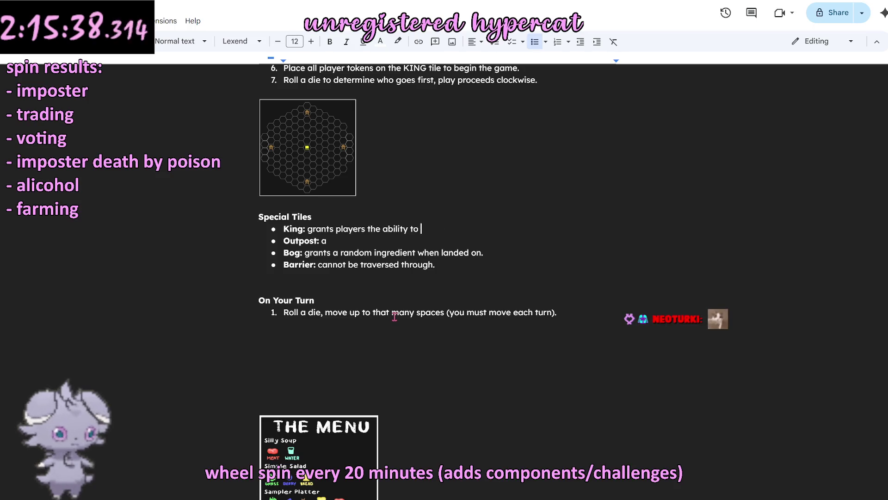
text(make meals)
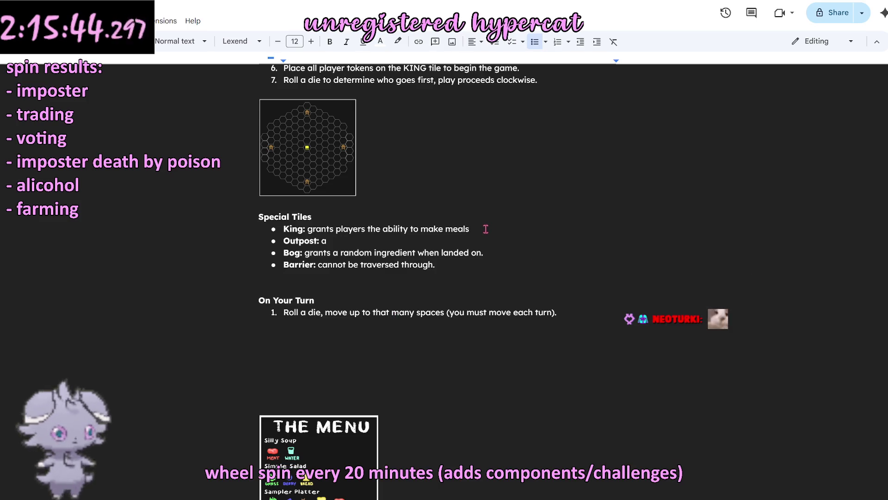
text( & feed the king when )
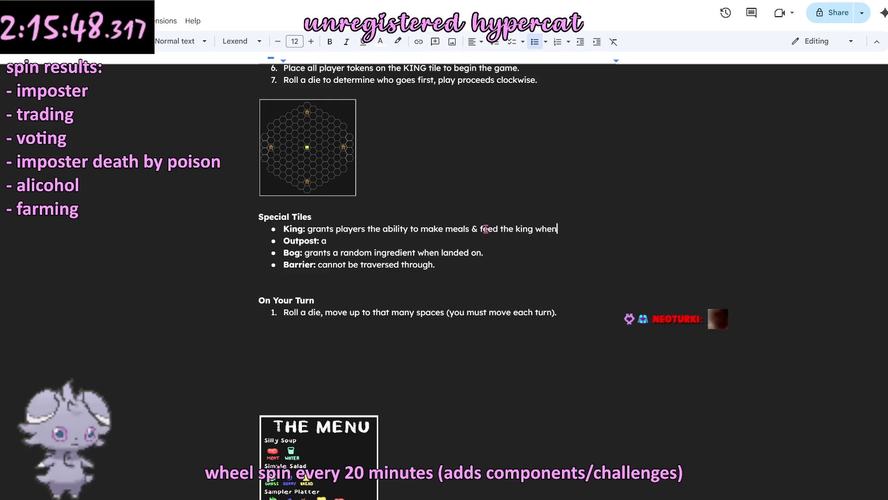
text(here)
key(BackSpace)
key(BackSpace)
key(BackSpace)
key(BackSpace)
text(on this tile)
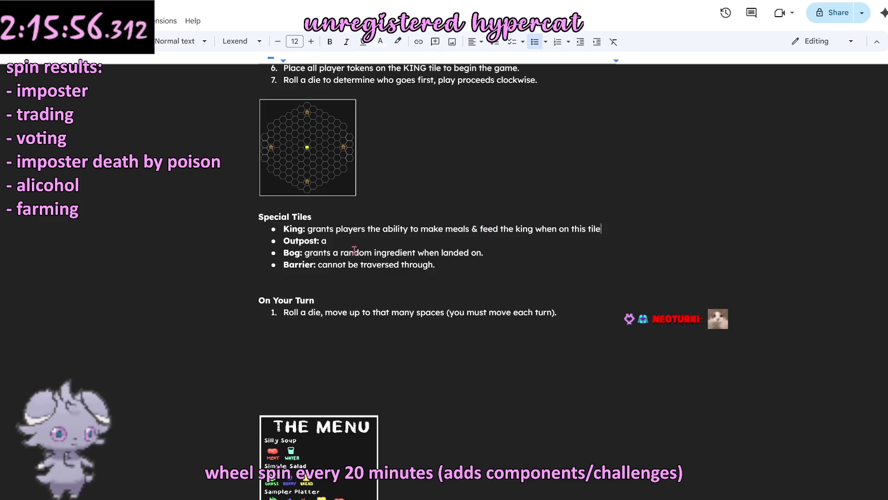
Step: Describe the Outpost tile as giving access to the stash
click(340, 240)
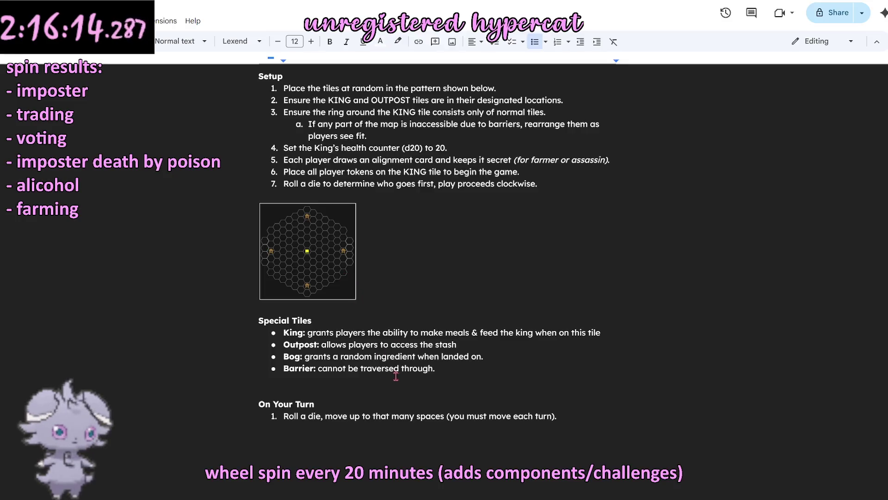
click(455, 369)
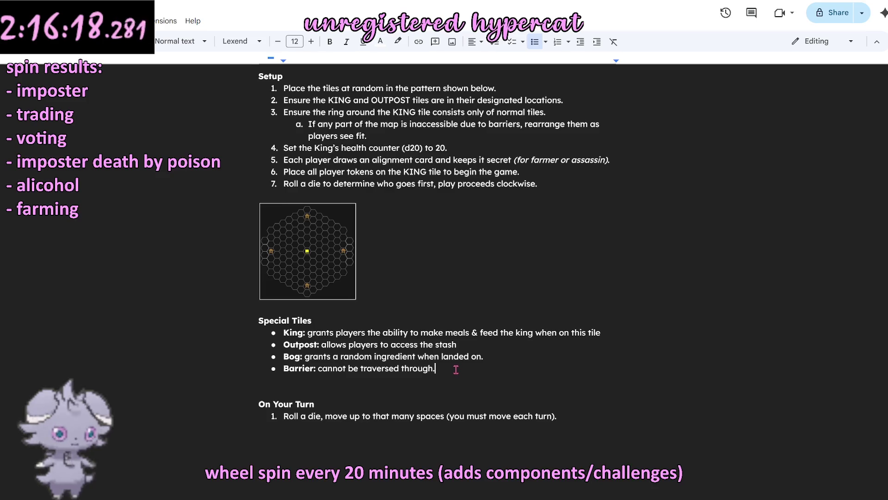
drag(467, 347, 262, 332)
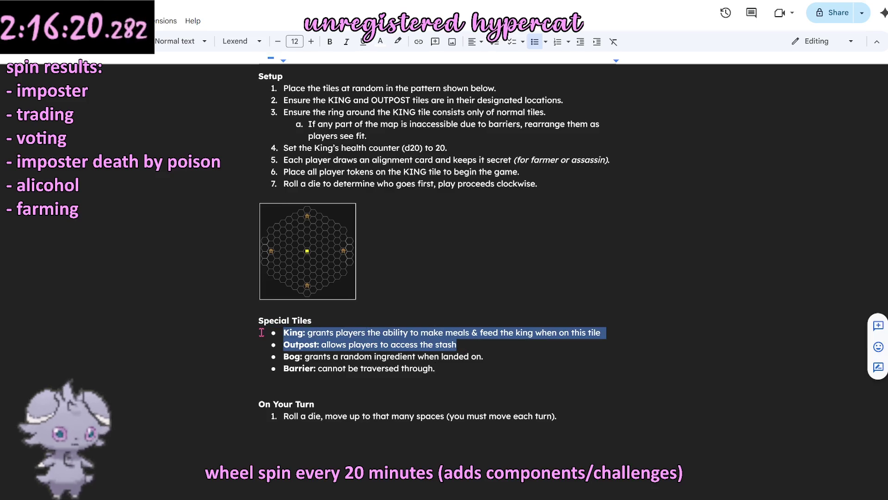
Step: Delete the King and Outpost entries, leaving Bog and Barrier with a blank line below
key(BackSpace)
key(BackSpace)
key(BackSpace)
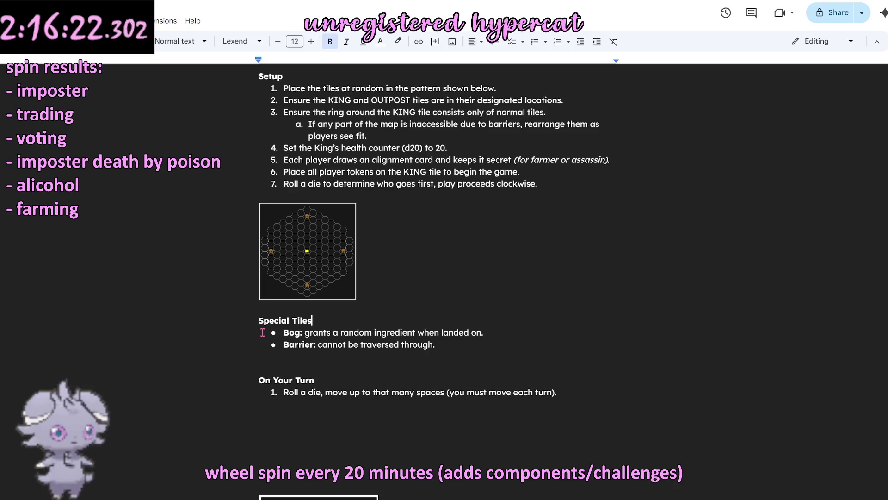
scroll(428, 319, up, 3)
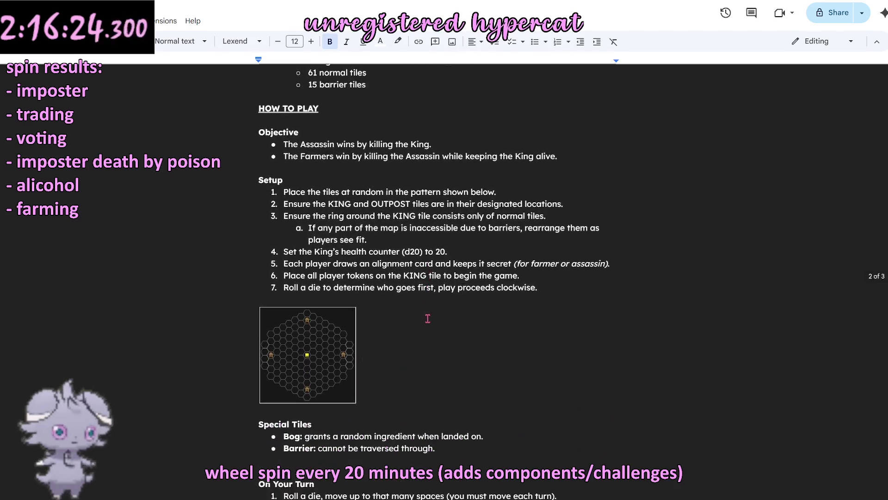
scroll(428, 319, down, 1)
scroll(428, 319, up, 2)
scroll(428, 326, down, 2)
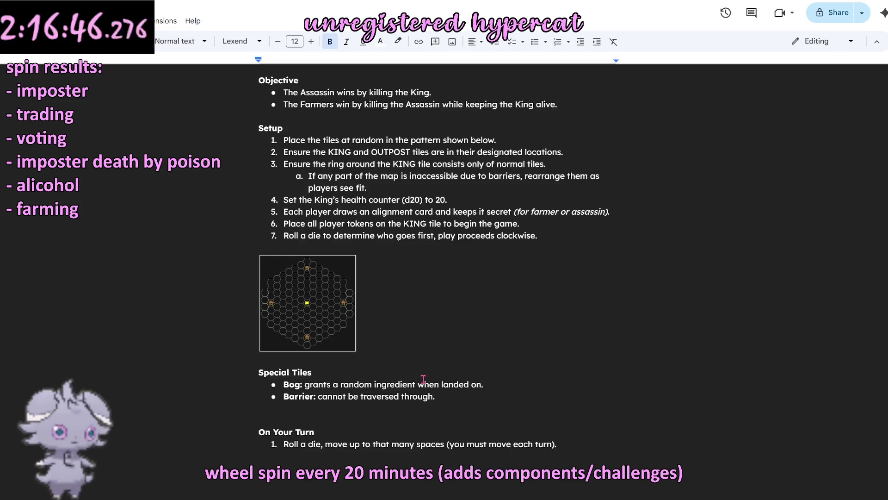
scroll(424, 380, down, 2)
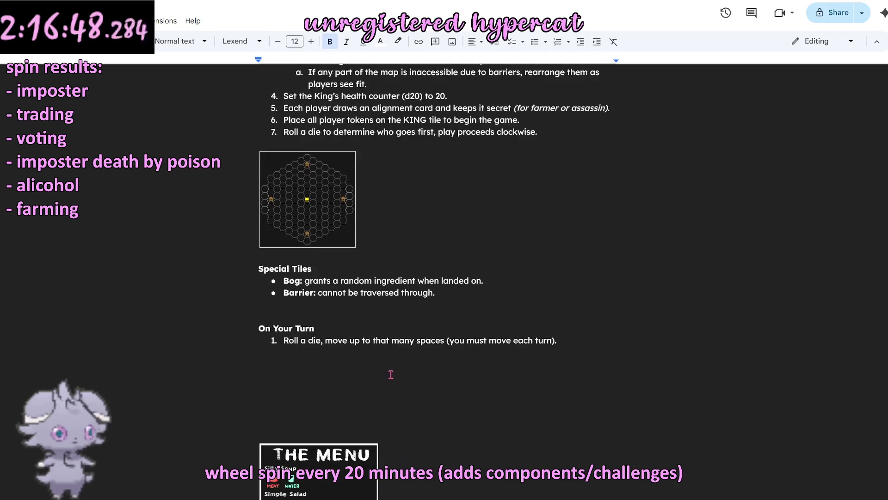
click(352, 314)
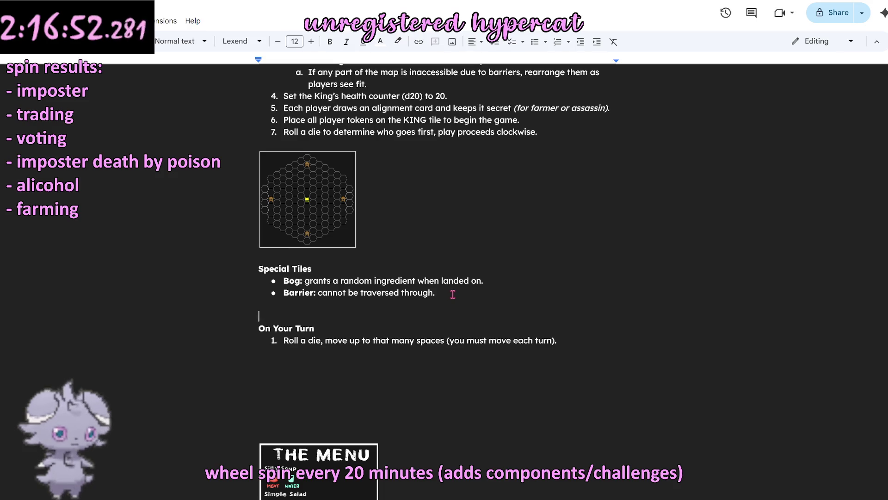
scroll(453, 294, up, 1)
scroll(444, 292, up, 1)
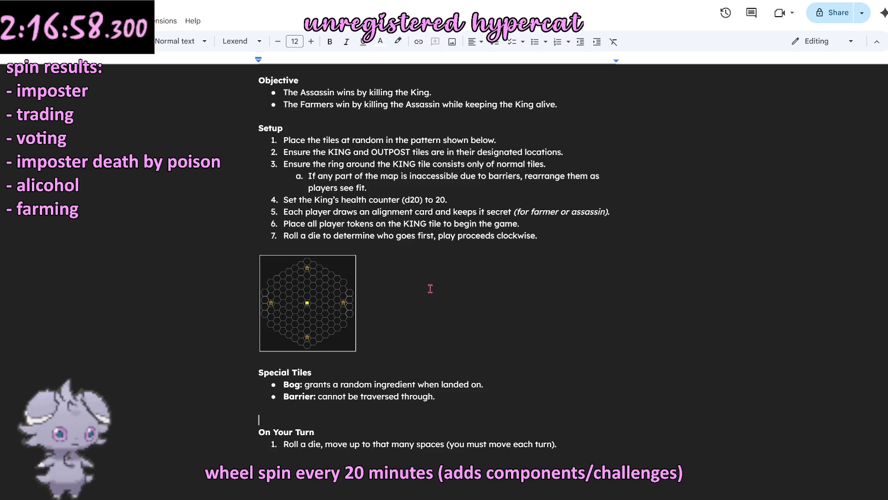
Step: Delete the Bog and Barrier bullets and rename the heading to Gathering Ingredients over a plain paragraph
drag(447, 402, 245, 389)
key(BackSpace)
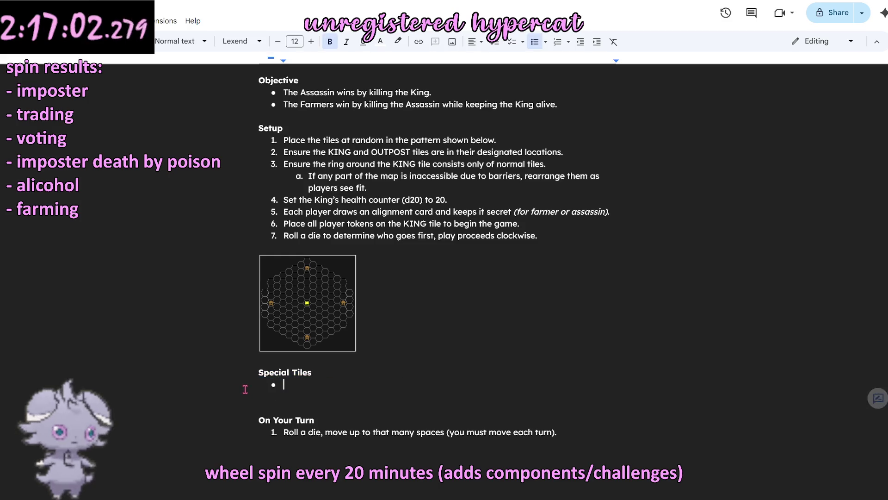
key(BackSpace)
key(ctrl+b)
text(T)
drag(323, 374, 188, 373)
text(Gathering Ingredients)
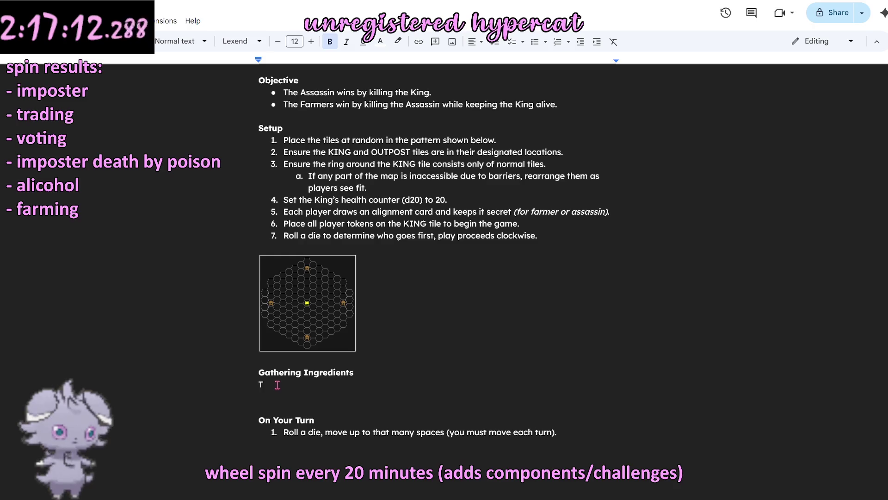
drag(267, 384, 258, 384)
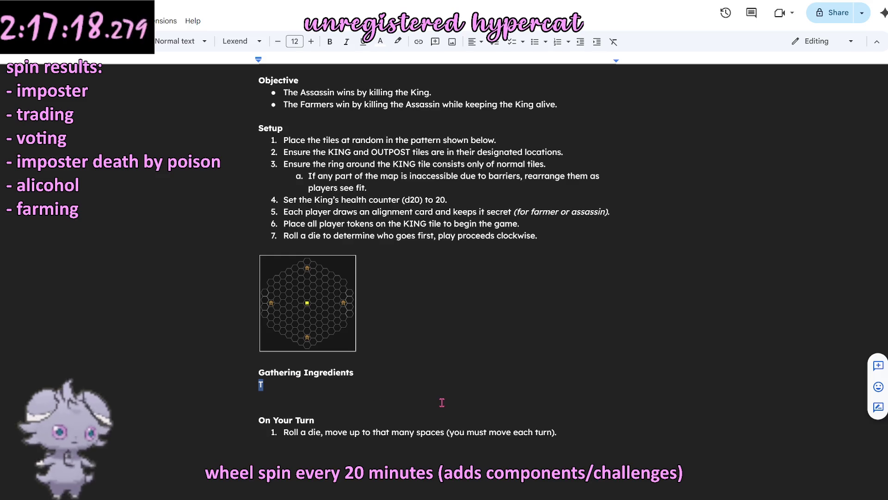
text(When you land)
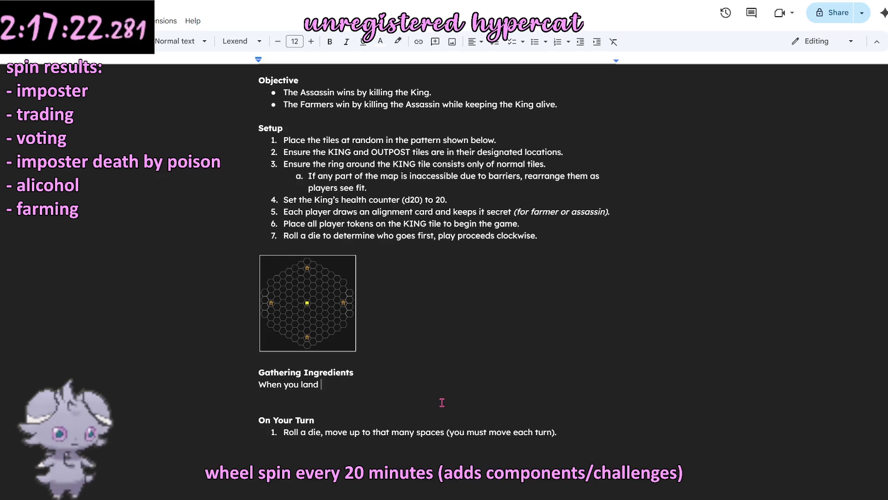
Step: Write the rule: collect 1 of that resource unless specified, or 1 random resource on a Bog Tile
key(BackSpace)
key(BackSpace)
key(BackSpace)
key(BackSpace)
key(BackSpace)
key(BackSpace)
key(BackSpace)
key(BackSpace)
text(If you land on an ingredient space, cio)
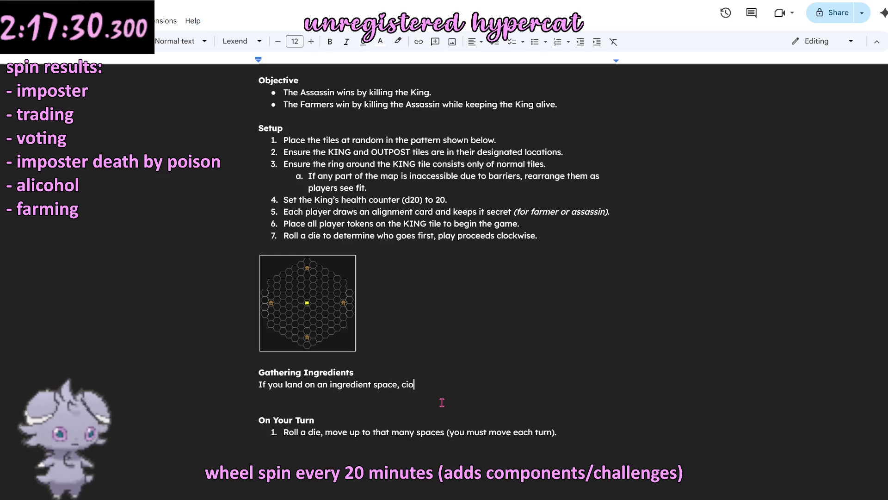
key(BackSpace)
key(BackSpace)
text(ollect)
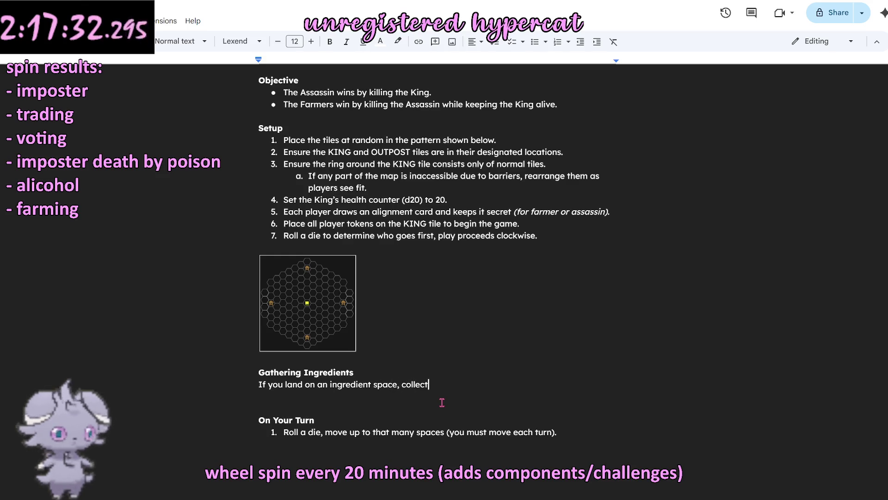
text( 1)
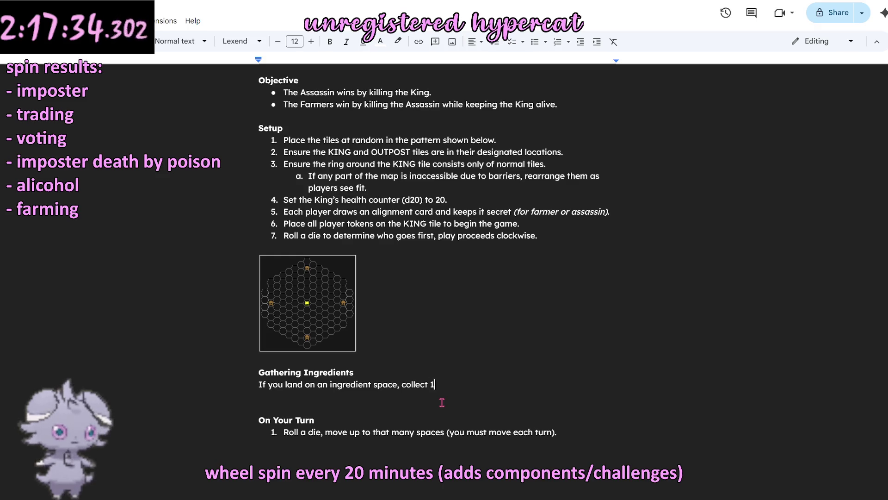
text( of that resource )
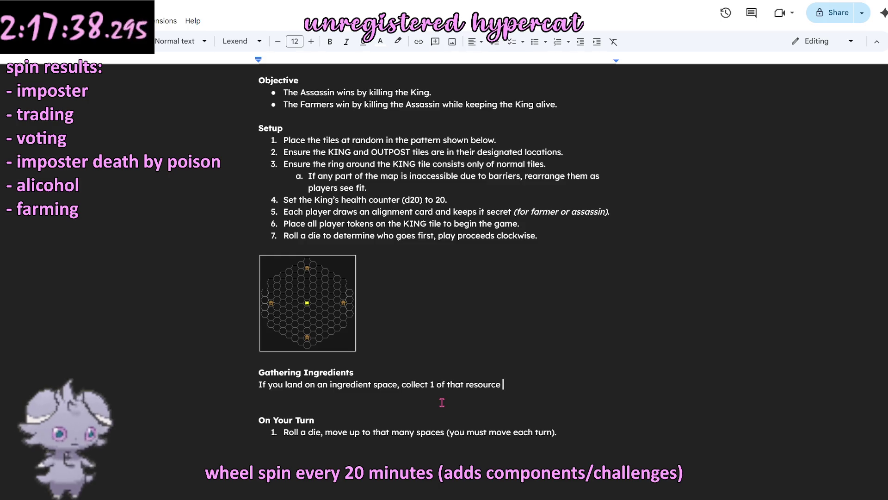
text(.)
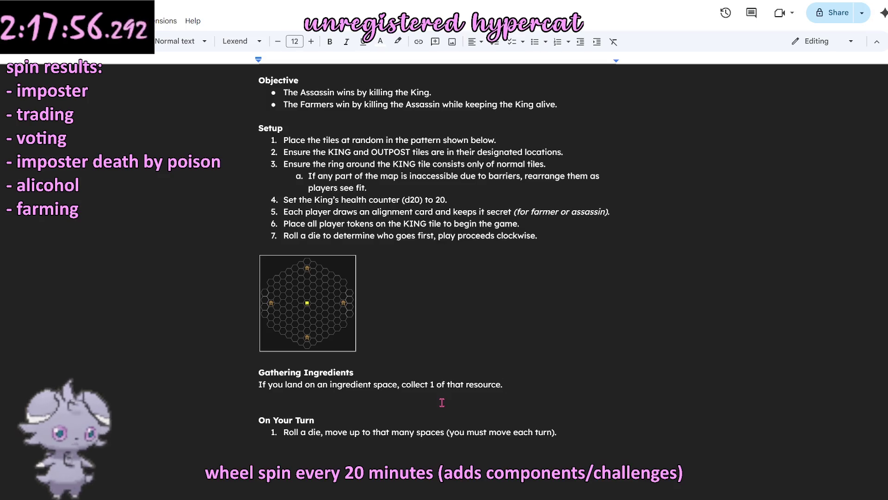
key(BackSpace)
text( (unless otherwise specified)
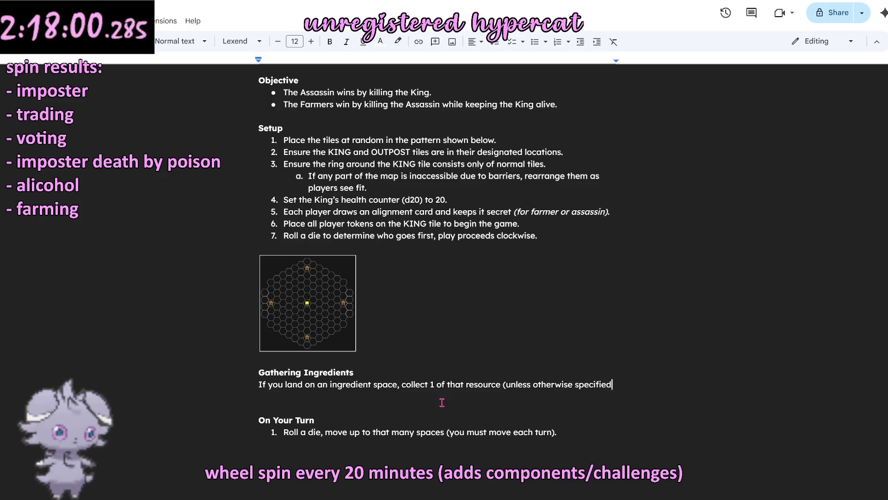
text().)
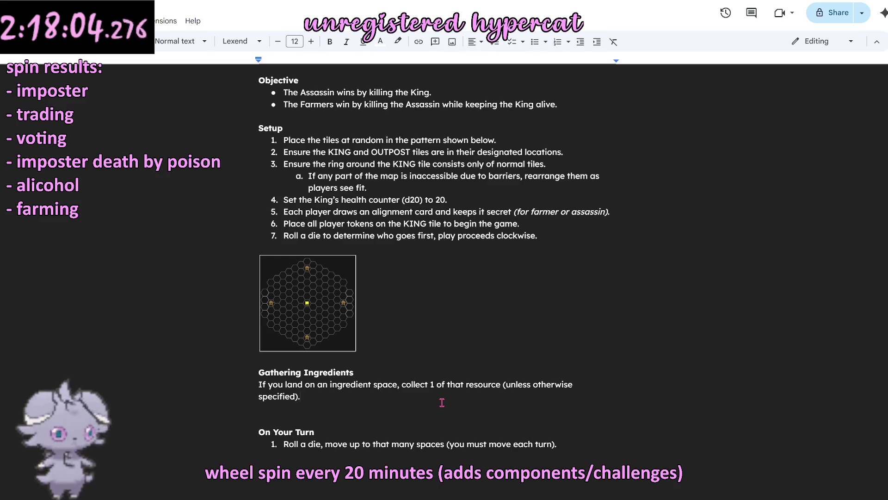
text( If you land on a Bog T)
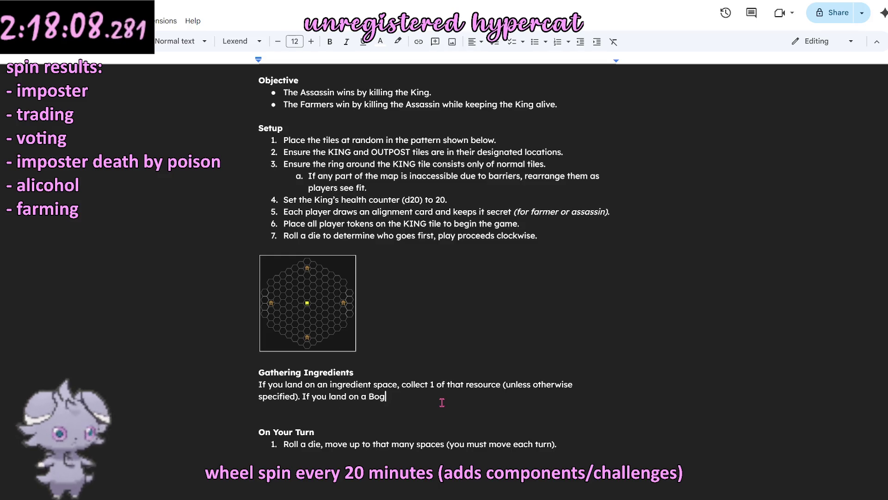
text(ile)
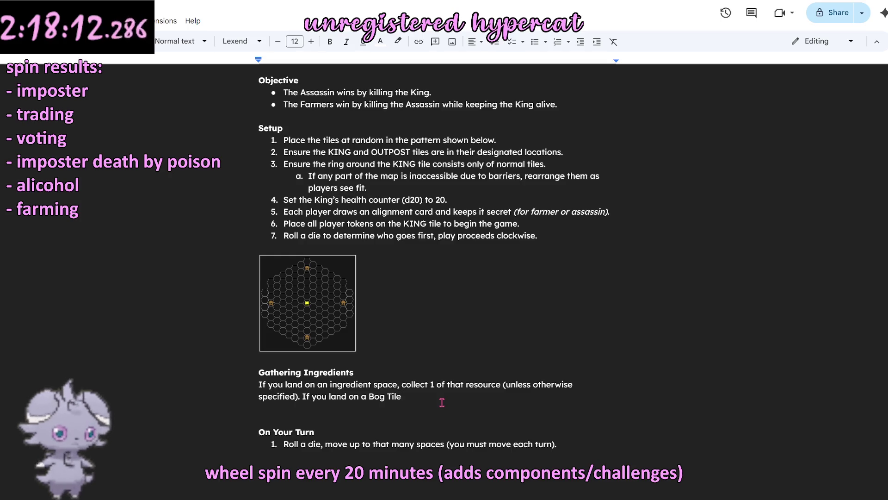
text(, collect 1 resource at random)
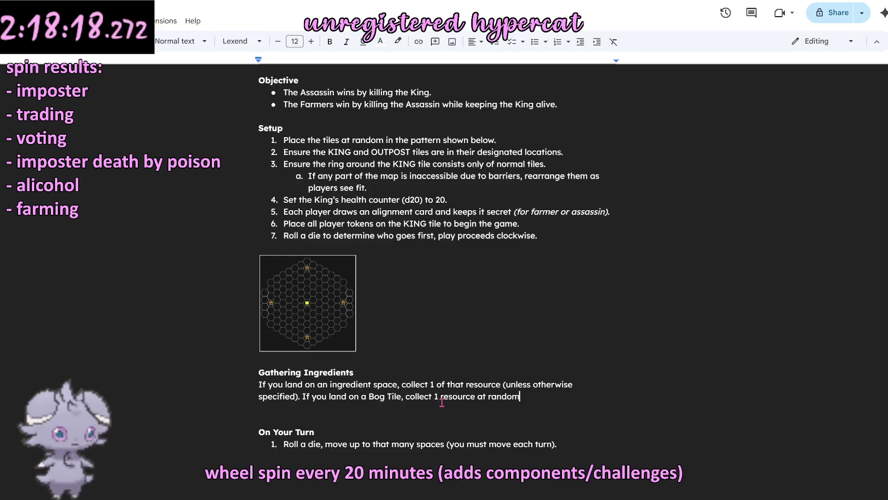
text(.)
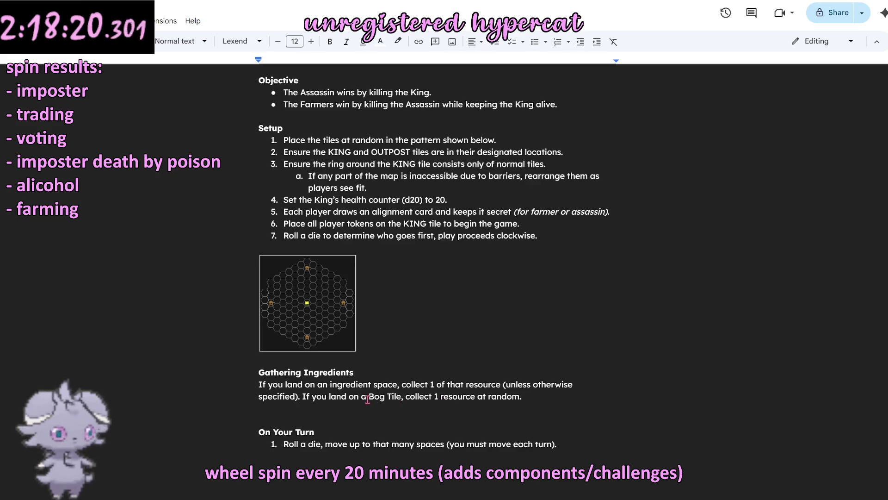
drag(370, 396, 403, 397)
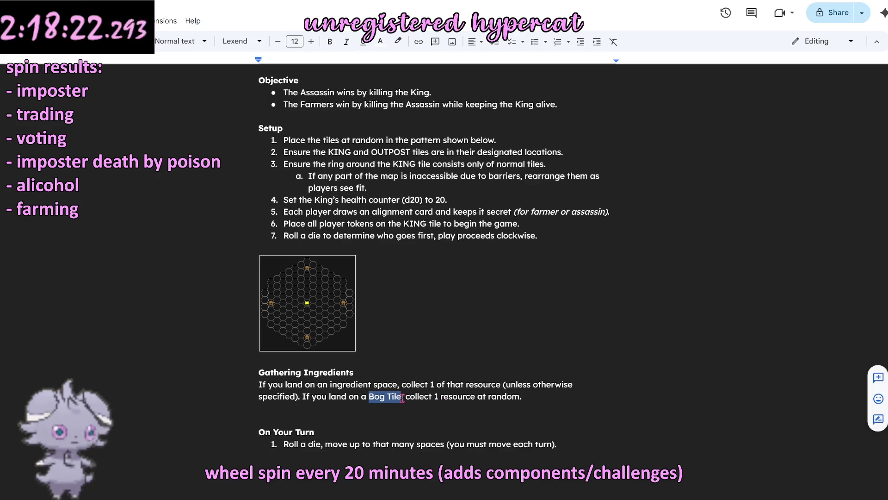
text(bog tile)
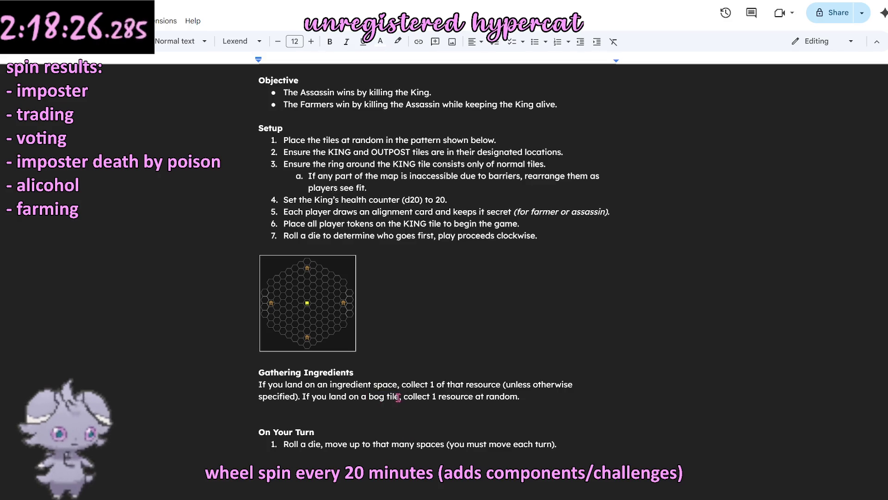
Step: Try pasting over and bolding the lowercase bog tile term, undoing the paste
key(ctrl+shift+Left)
key(ctrl+shift+Left)
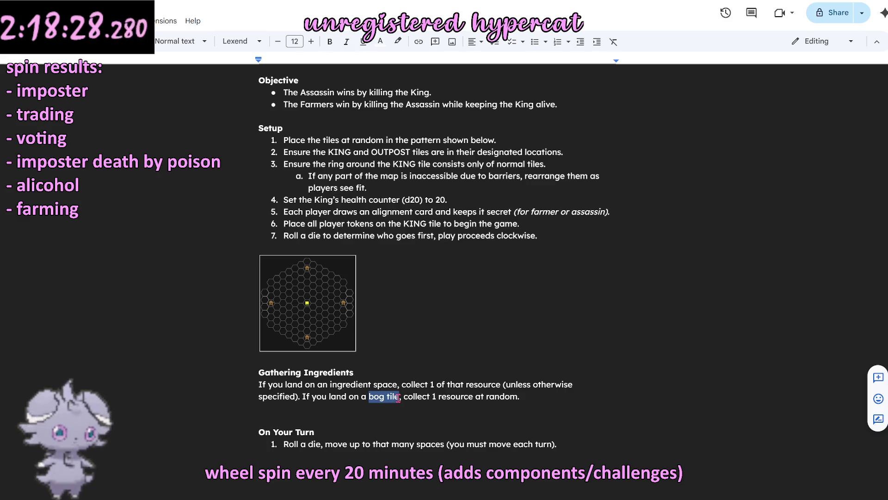
text(Objective The As)
key(ctrl+z)
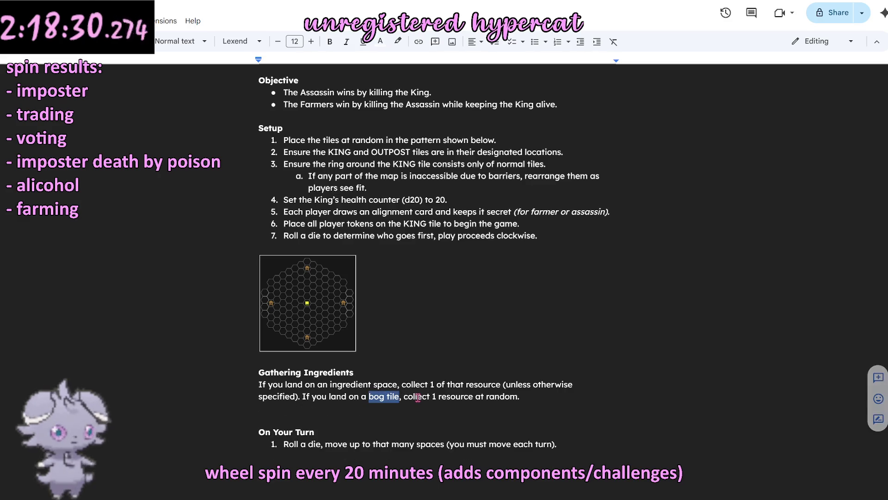
key(ctrl+b)
click(486, 368)
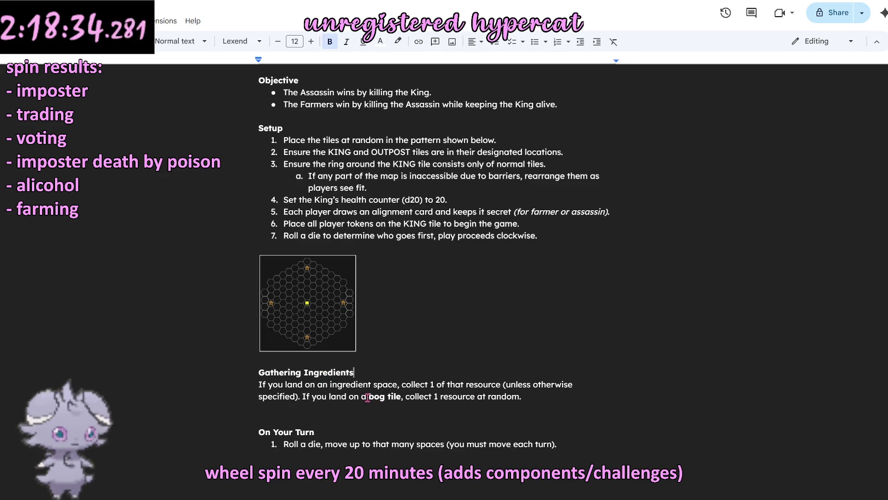
scroll(367, 396, up, 1)
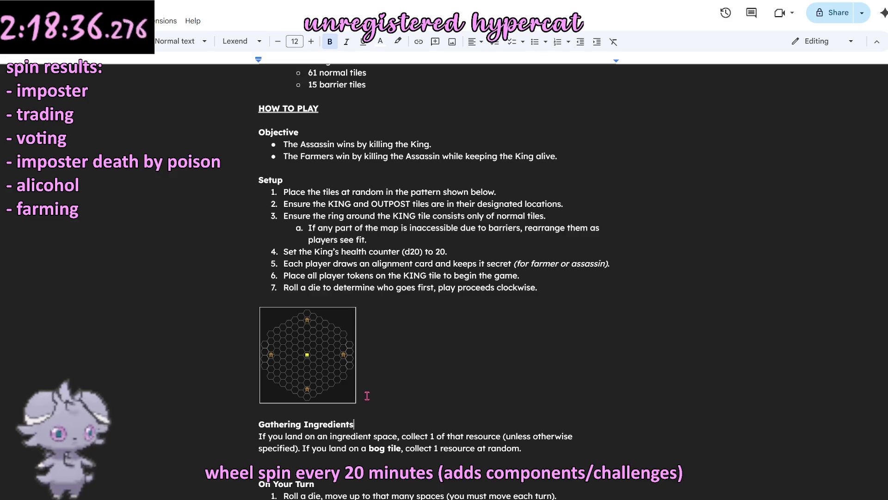
scroll(368, 396, down, 1)
Step: Retype the term as capitalised 'Bog Tile' and italicise it
drag(368, 397, 401, 401)
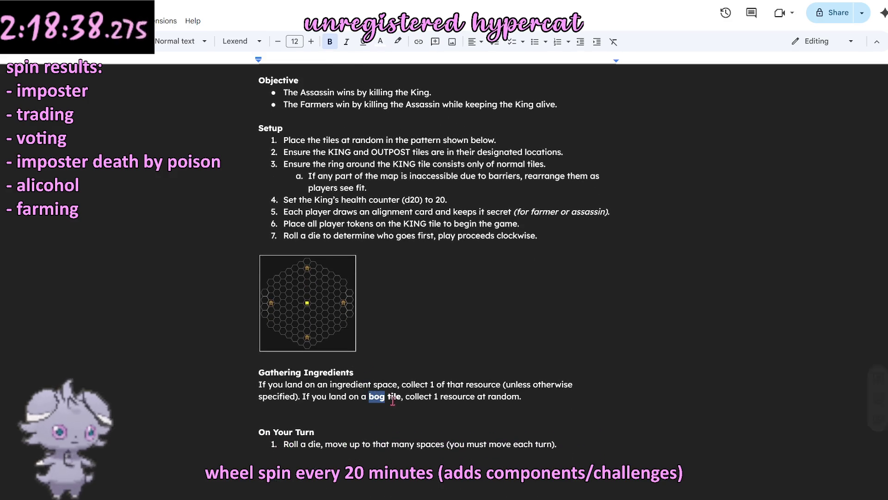
text(Bog tile)
key(BackSpace)
key(BackSpace)
key(BackSpace)
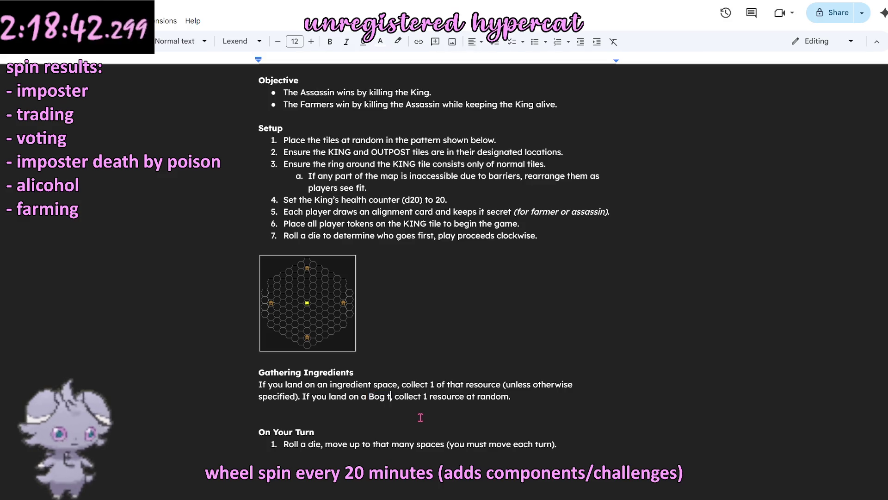
text(Tile)
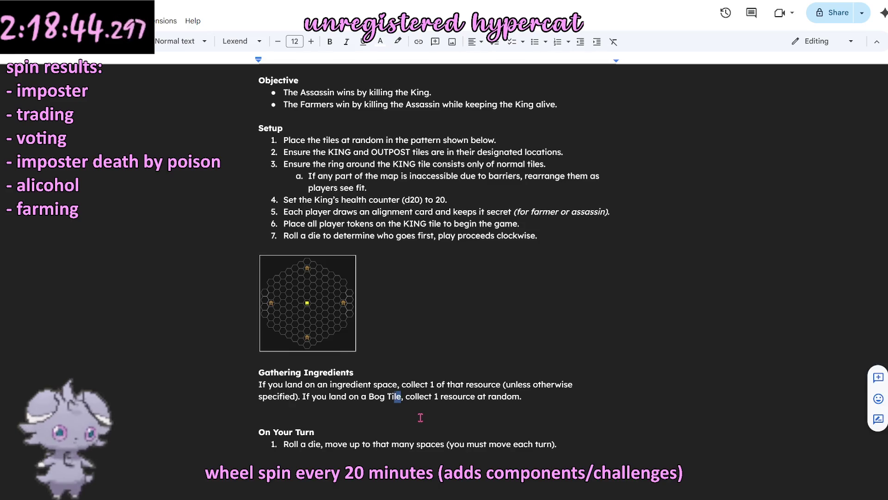
key(ctrl+shift+Left)
key(ctrl+shift+Left)
key(ctrl+i)
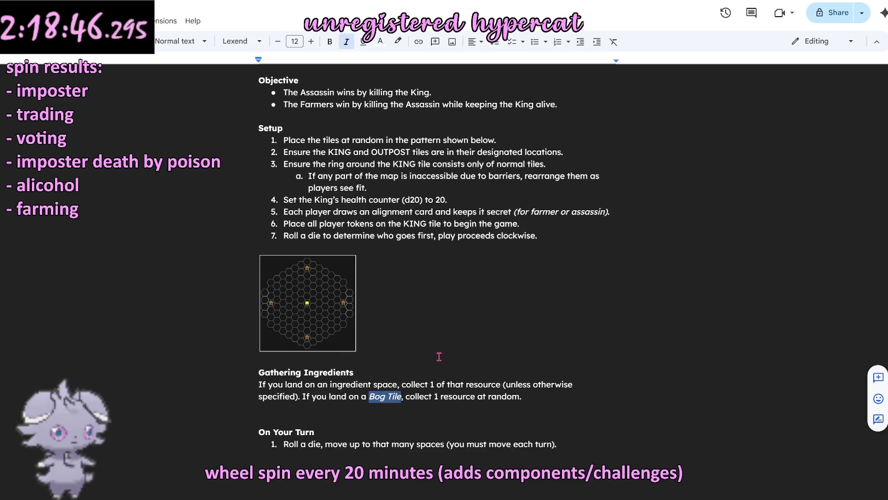
click(439, 357)
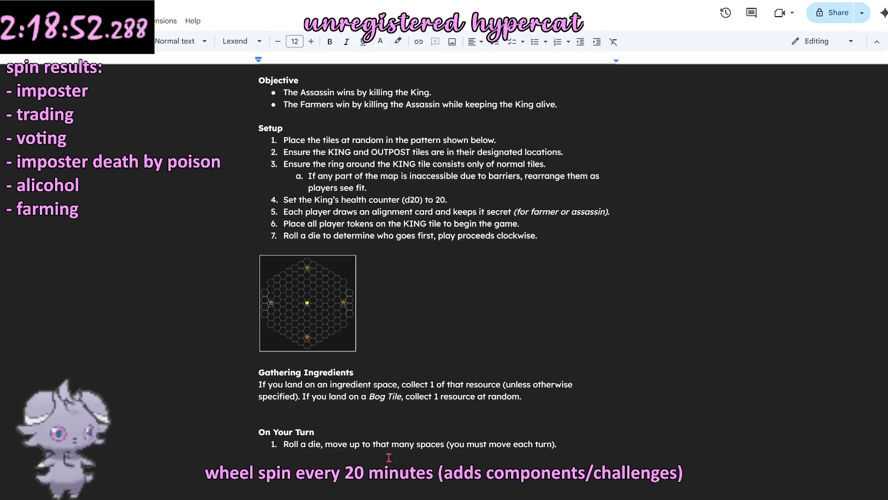
scroll(396, 366, down, 3)
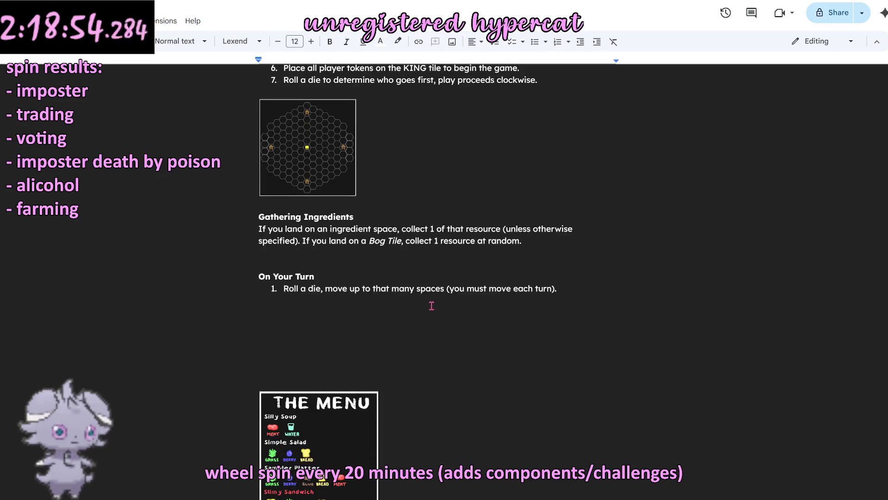
scroll(434, 305, up, 4)
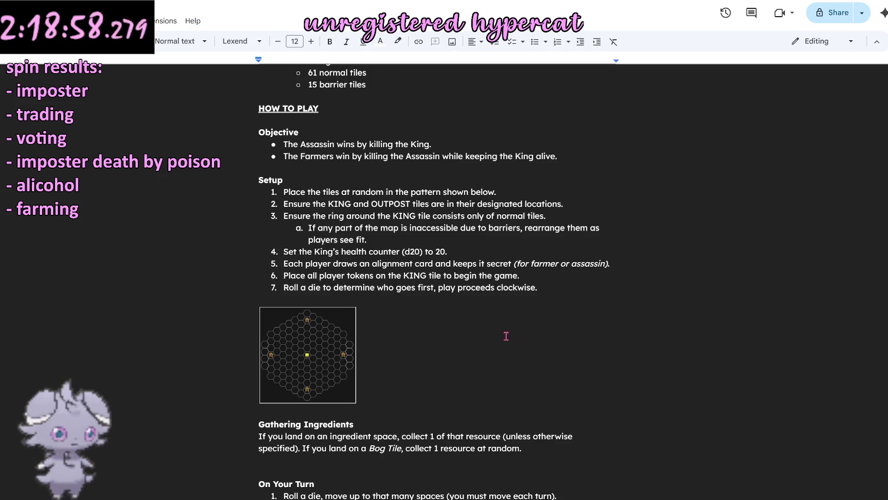
double_click(573, 298)
click(511, 292)
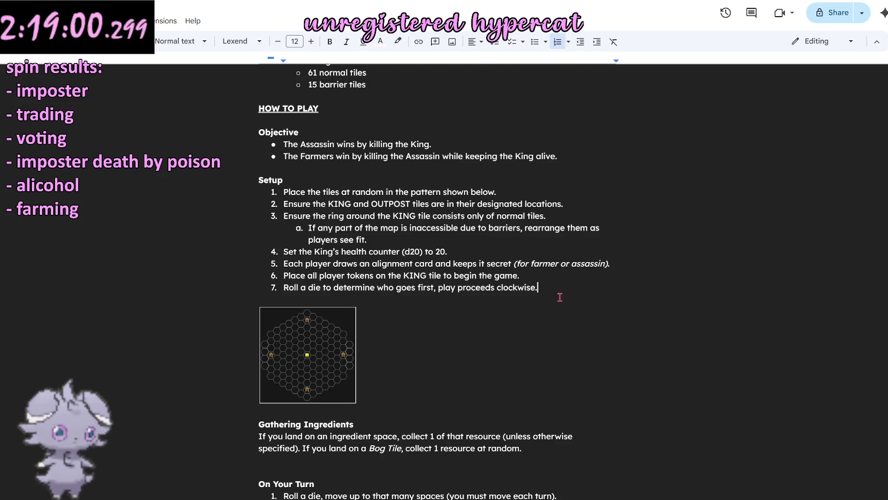
scroll(548, 329, up, 3)
scroll(539, 333, up, 4)
scroll(528, 349, up, 1)
scroll(528, 348, down, 1)
scroll(521, 348, down, 3)
scroll(524, 343, down, 4)
scroll(525, 341, down, 1)
scroll(514, 342, up, 1)
scroll(506, 341, down, 1)
scroll(507, 338, up, 3)
scroll(507, 338, down, 1)
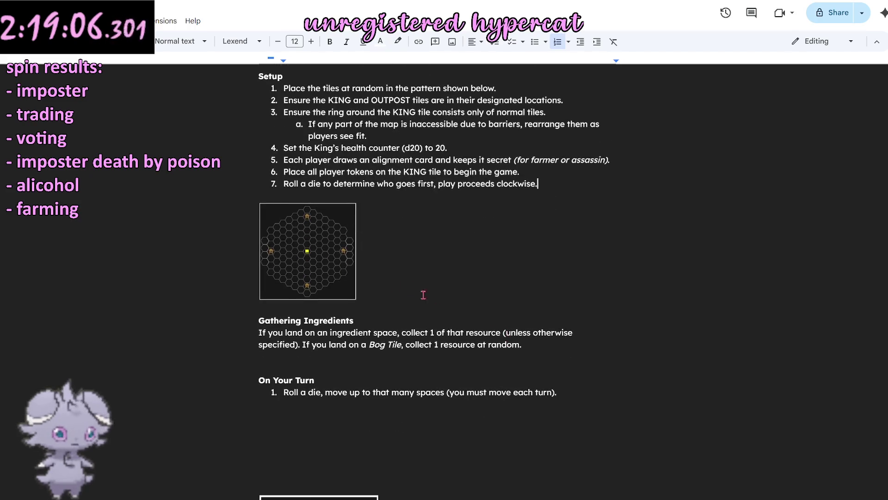
click(552, 345)
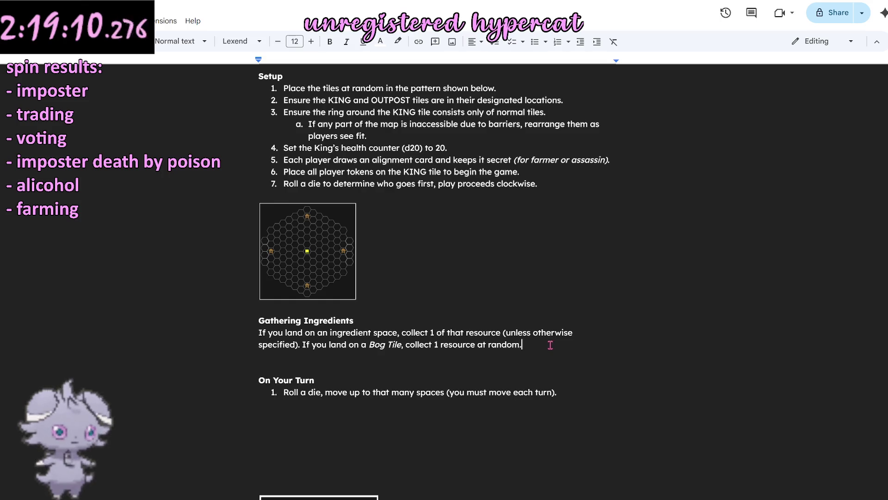
key(Return)
key(Return)
text(O)
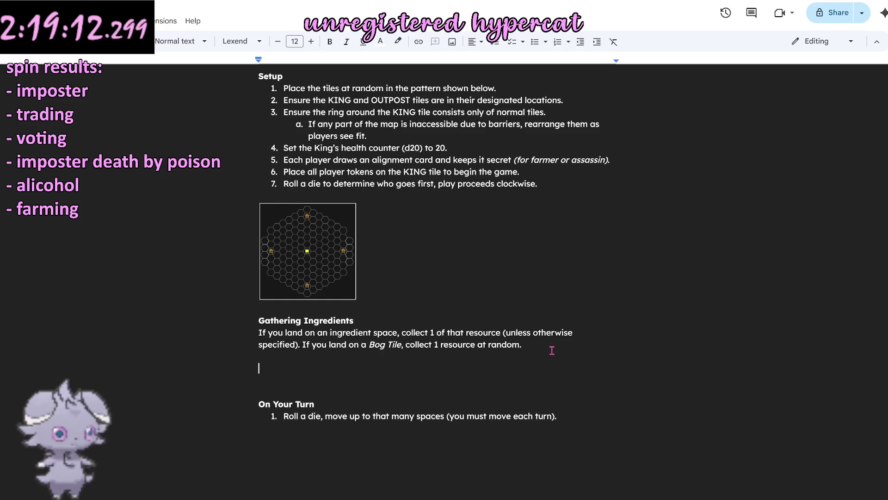
text( you land)
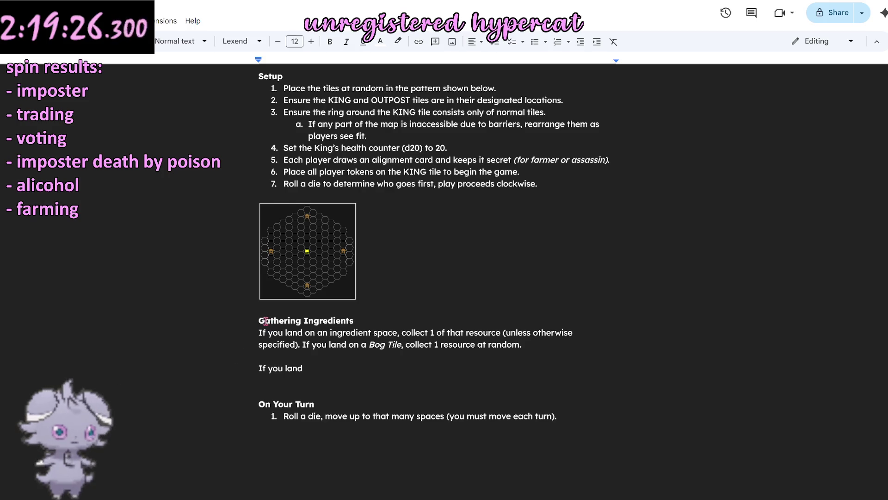
drag(259, 322, 275, 339)
key(ctrl+c)
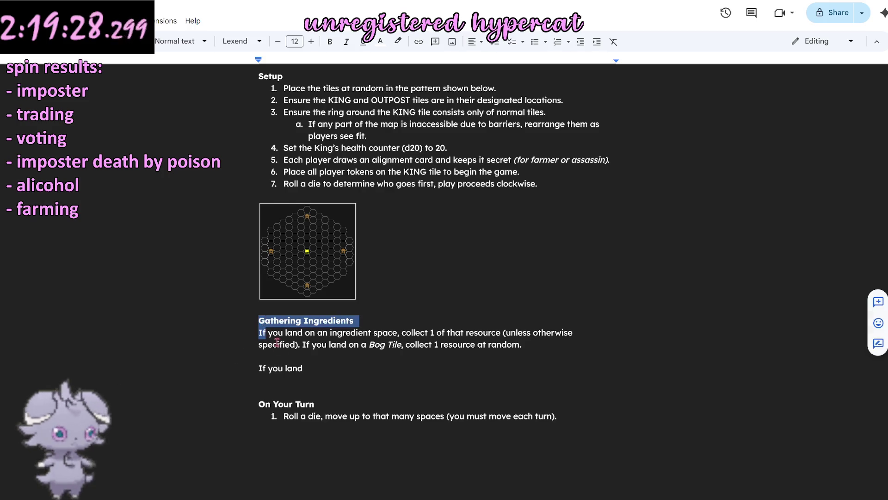
triple_click(288, 370)
key(ctrl+v)
key(Up)
key(End)
key(shift+Home)
text(The Stash)
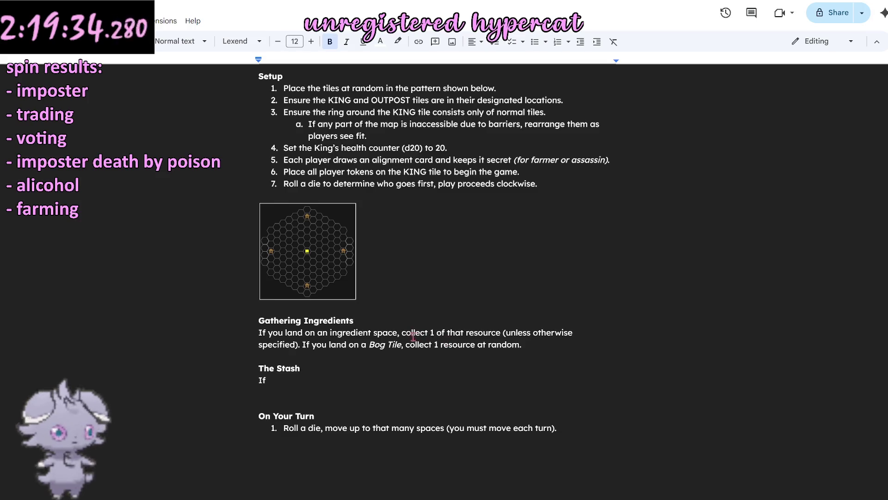
scroll(416, 340, up, 2)
scroll(396, 332, up, 1)
scroll(396, 331, down, 3)
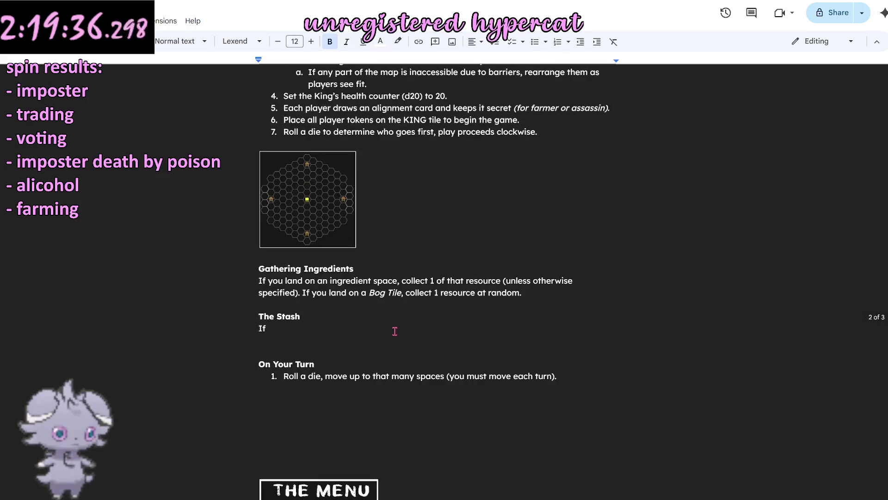
scroll(391, 328, up, 2)
scroll(385, 329, up, 1)
scroll(383, 328, down, 2)
scroll(382, 328, down, 1)
click(365, 318)
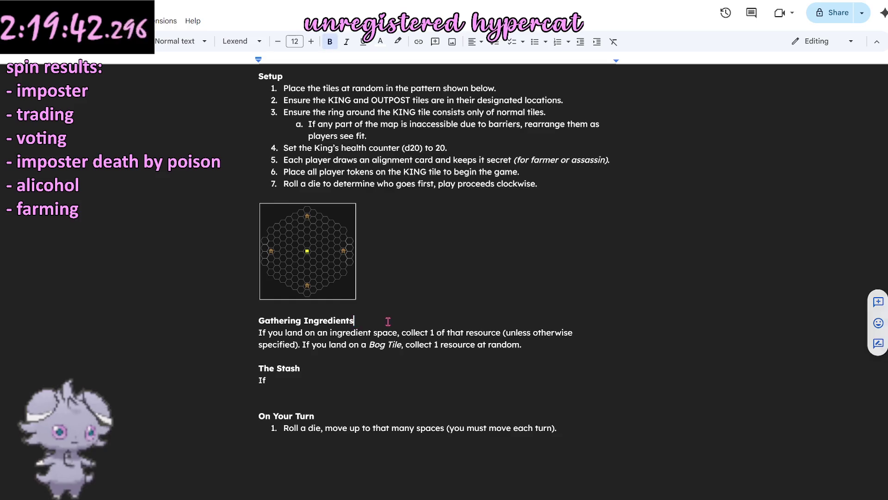
drag(363, 317, 224, 319)
key(ctrl+c)
Step: Insert a bold 'Gameplay Elements' heading above Gathering Ingredients by pasting and retyping
click(266, 307)
key(Return)
key(Return)
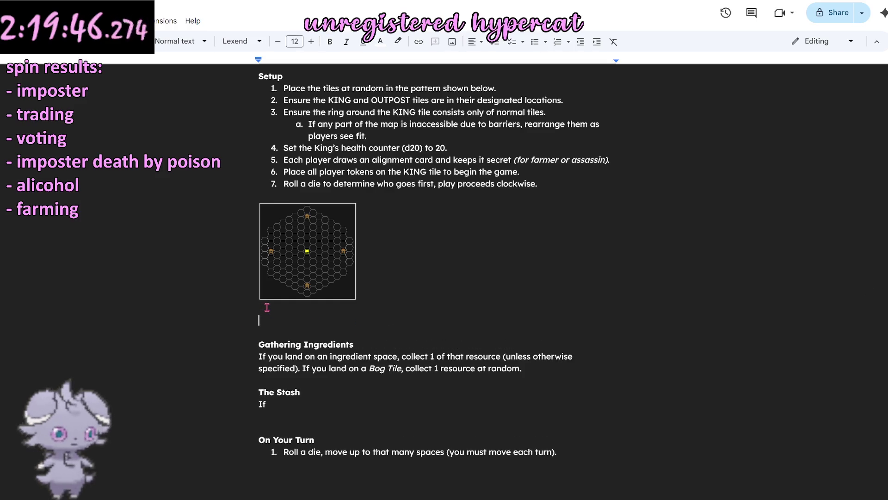
key(ctrl+v)
key(shift+Right)
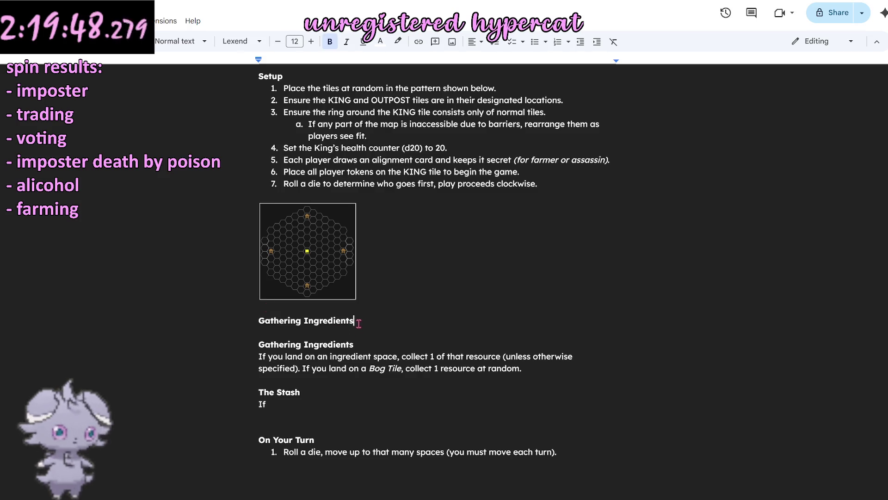
triple_click(289, 319)
text(Gameplay Eleme)
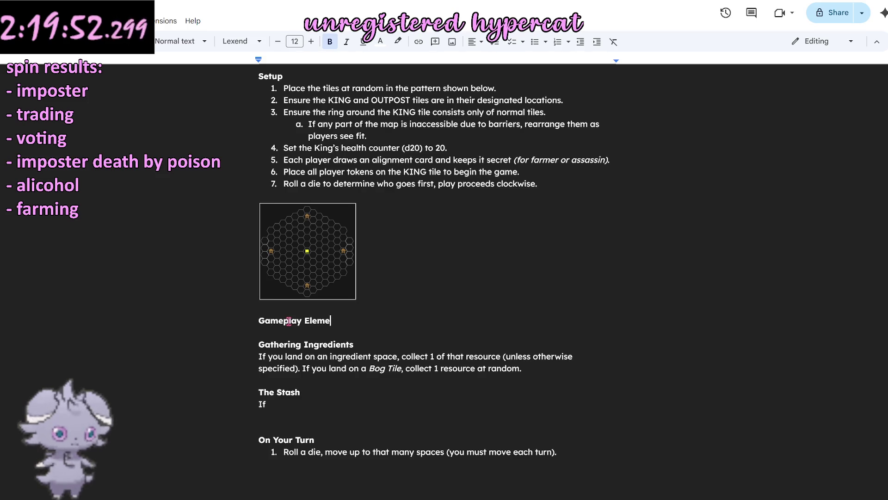
text(nts)
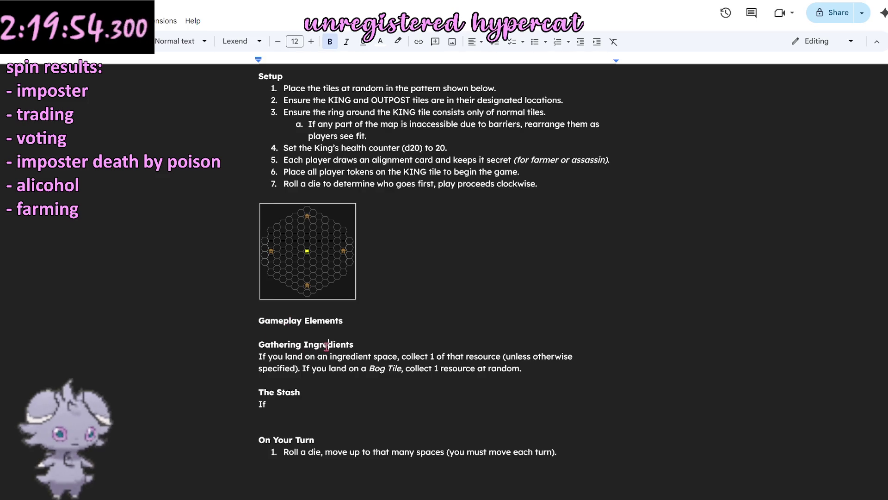
Step: Restyle the Gathering Ingredients and The Stash headings as underlined, unbolded subheadings
triple_click(326, 346)
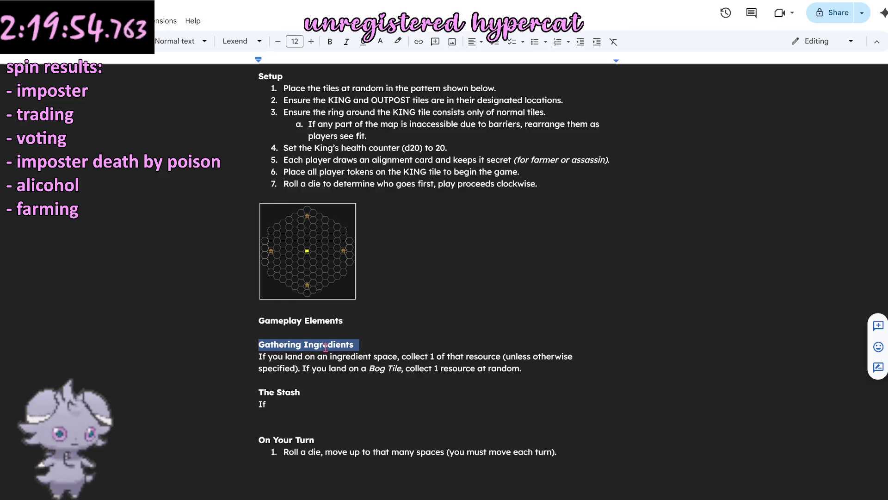
triple_click(280, 392)
key(ctrl+u)
click(369, 381)
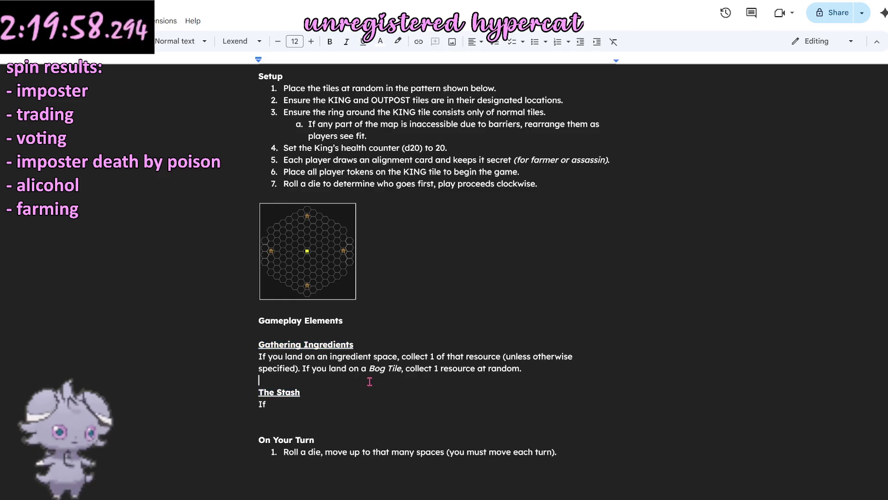
double_click(314, 346)
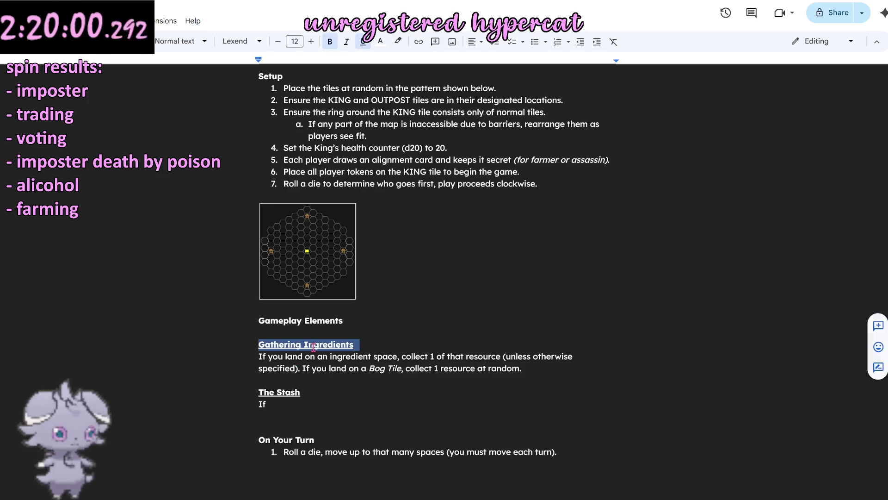
triple_click(315, 347)
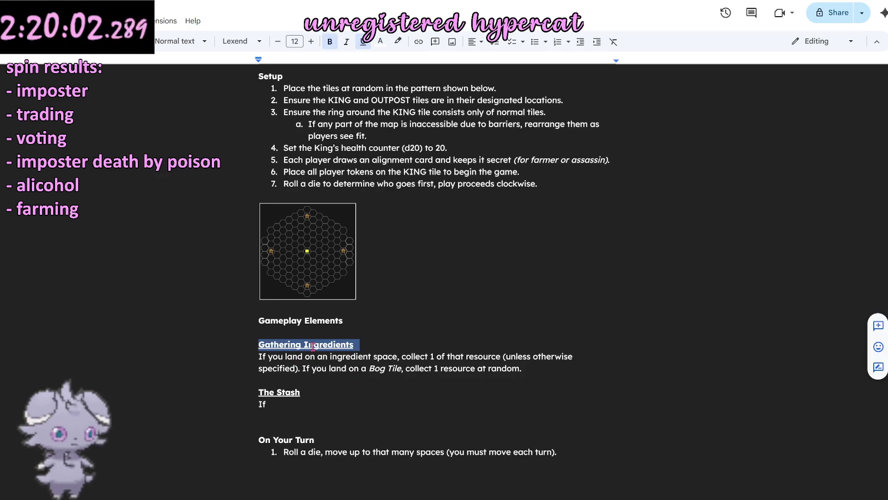
triple_click(293, 384)
key(ctrl+b)
click(361, 390)
Step: Remove the placeholder word 'If' from the Stash paragraph
click(279, 404)
key(BackSpace)
key(BackSpace)
text(Players)
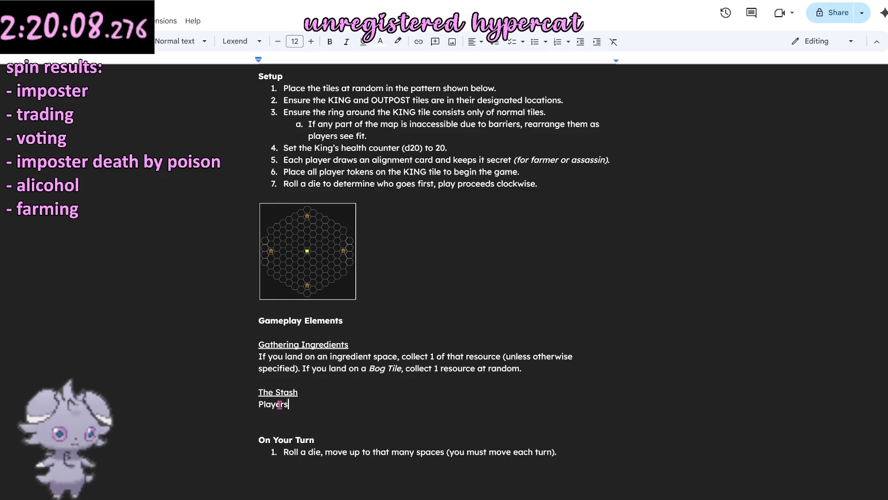
text( who lkaa)
Step: Write the sentence that players on Outpost or King tiles may access the Stash
key(BackSpace)
key(BackSpace)
text(aa)
key(BackSpace)
key(BackSpace)
key(BackSpace)
text(and on Outpost or)
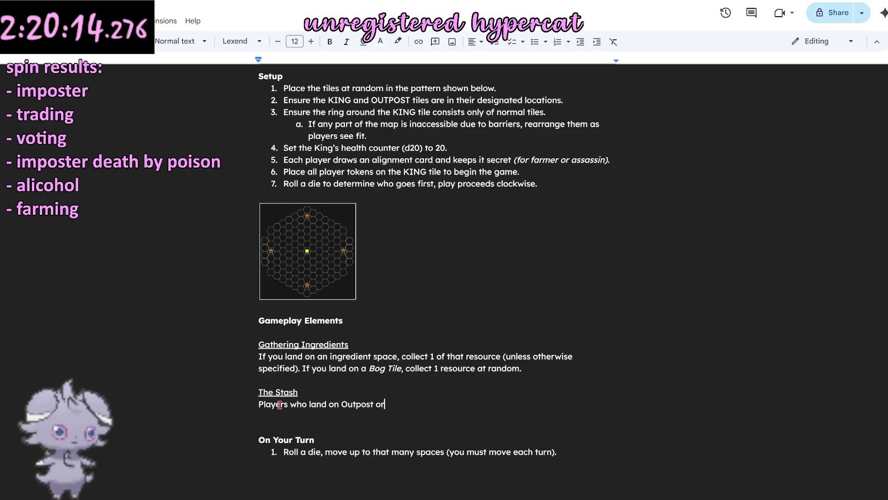
text( King tiles)
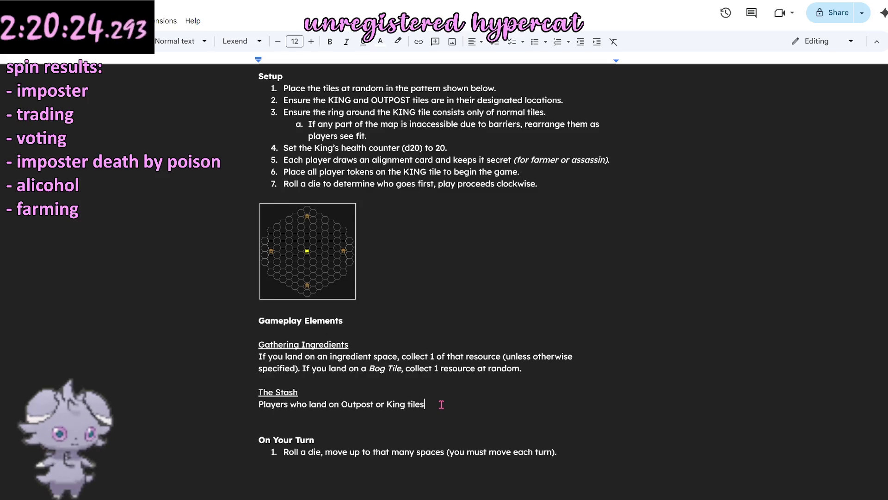
text(may access them)
key(BackSpace)
text(stash)
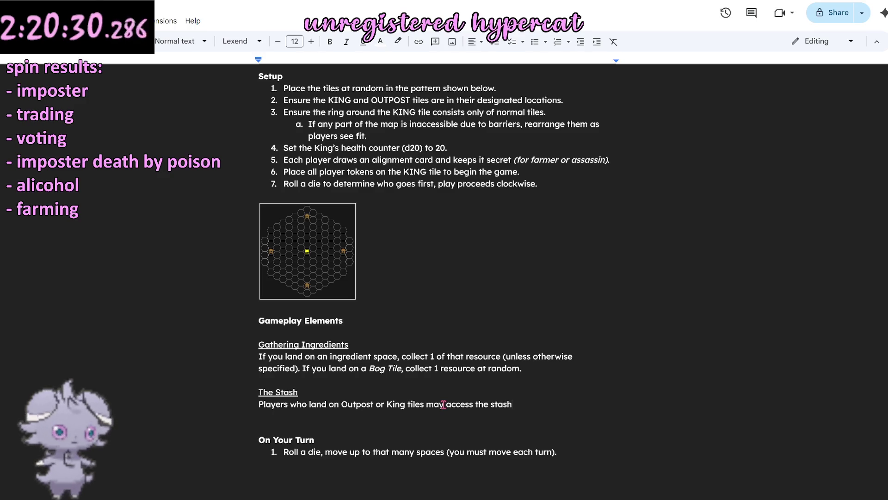
text(.)
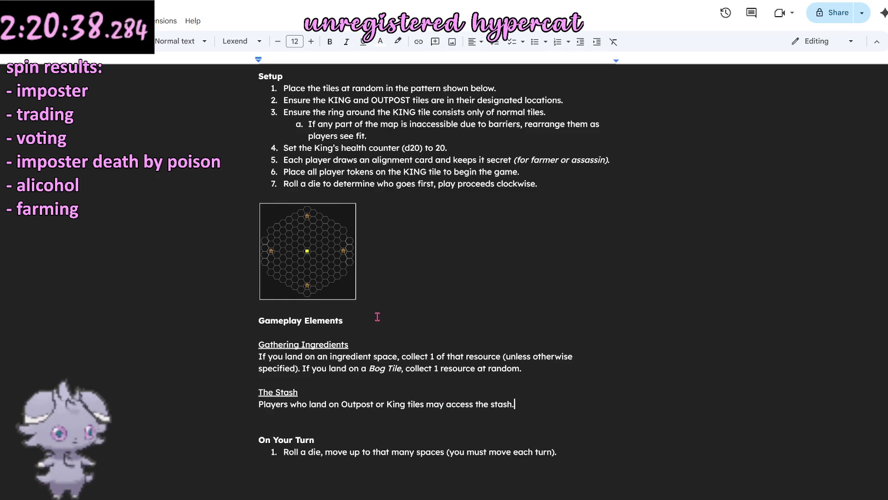
scroll(377, 316, up, 4)
scroll(374, 314, down, 5)
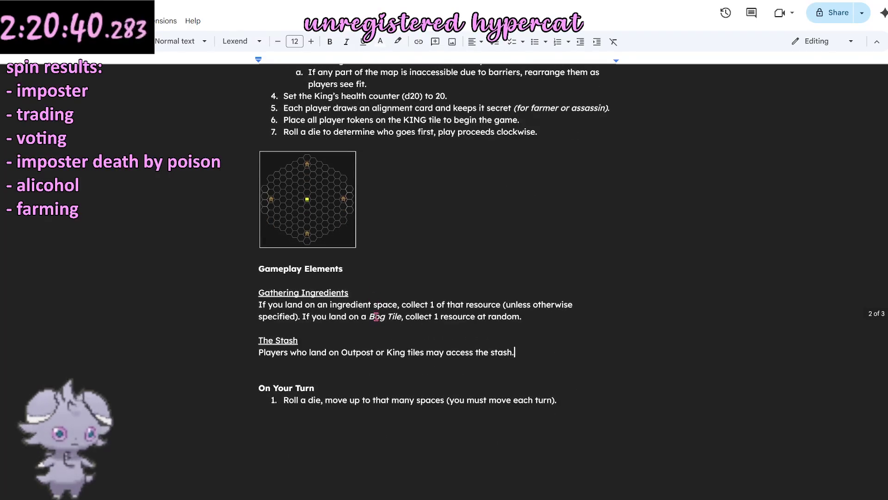
Step: Open the paragraph with 'The Stash is a shared resource pool' and select the old access sentence
click(256, 354)
text(The Stash )
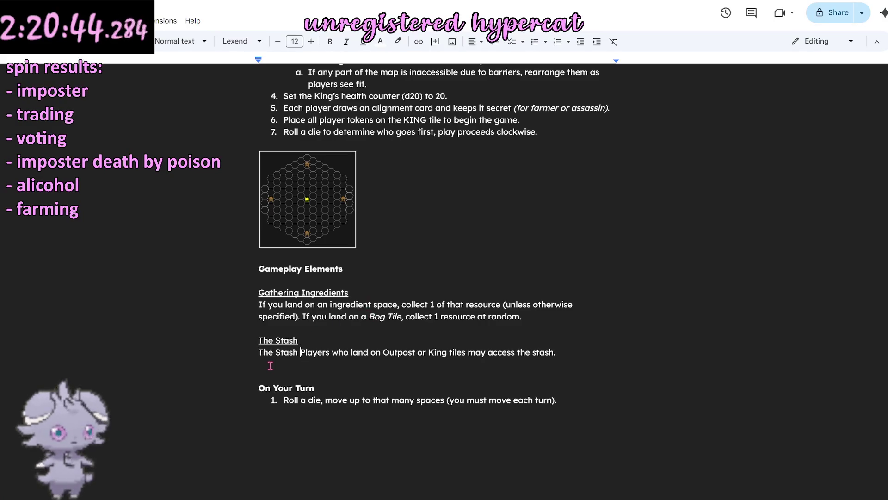
text(is a )
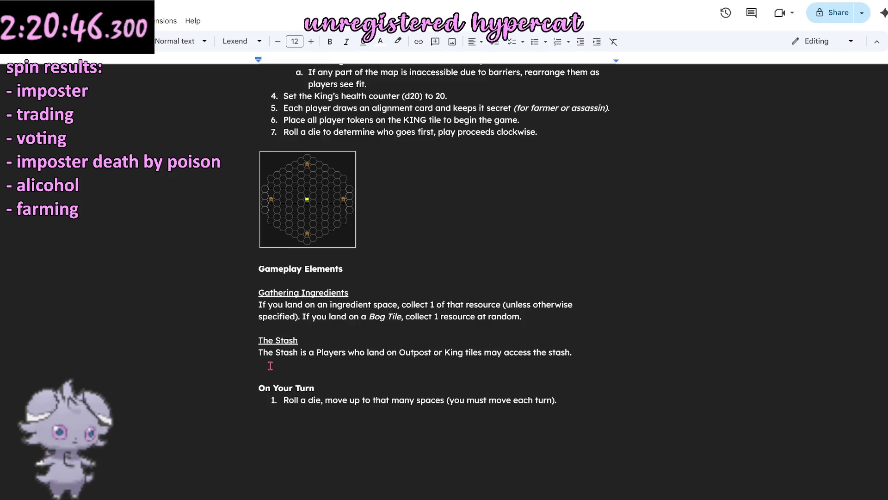
text(shared resource pool)
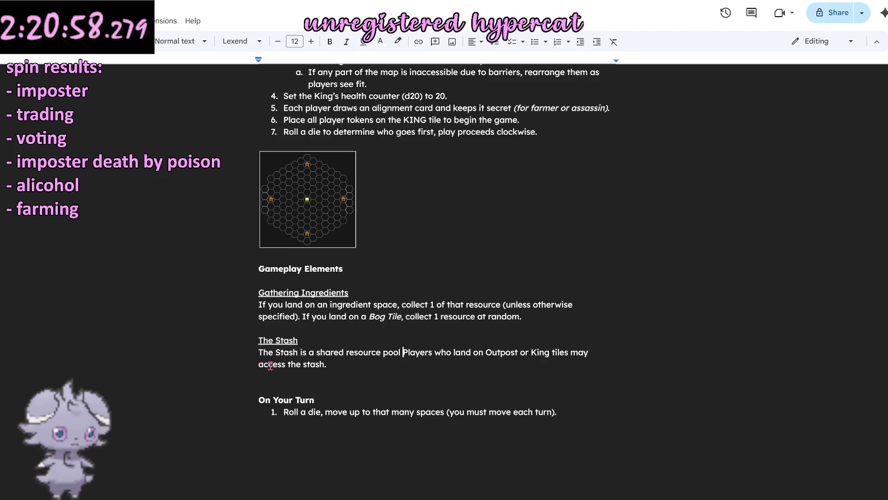
drag(327, 365, 402, 351)
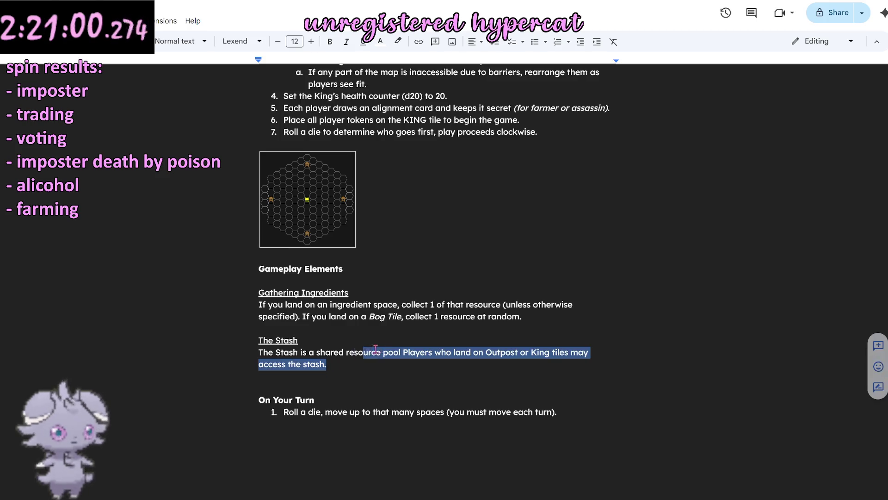
Step: Replace the Outpost/King sentence with rules on accessing the Stash by taking or contributing ingredients
key(BackSpace)
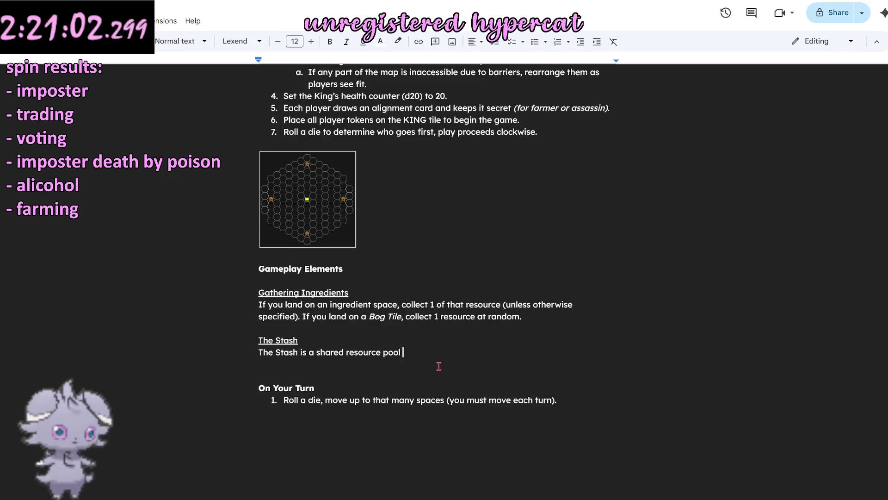
text(that allows players to)
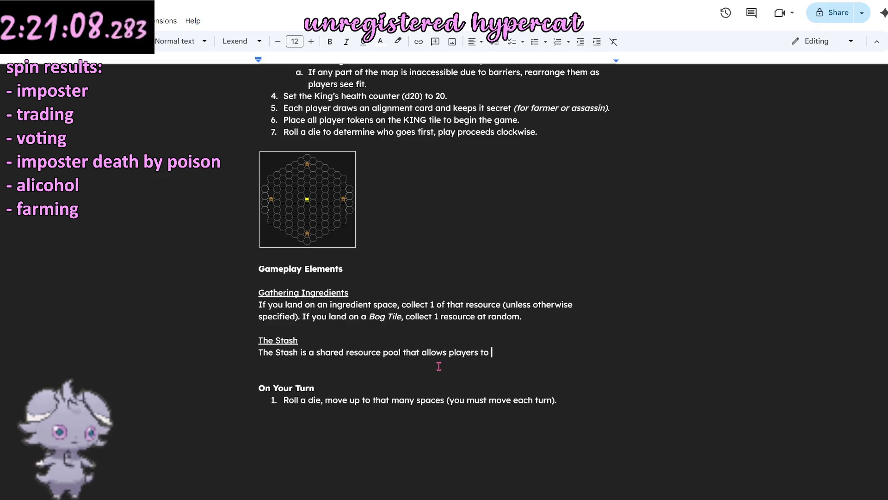
text(trade )
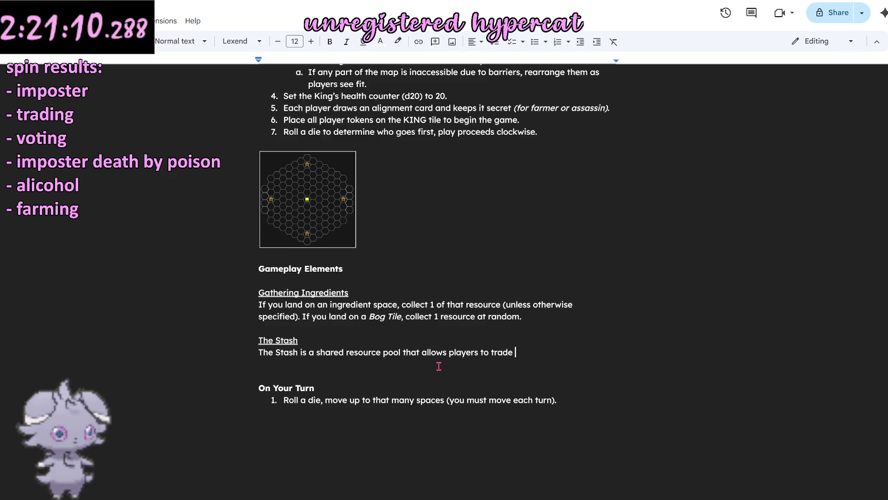
text(re)
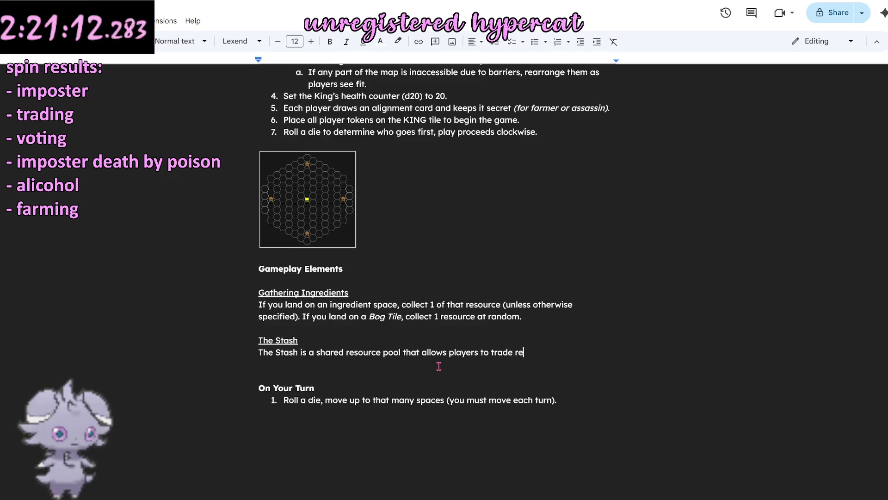
text(ingr)
text(edients)
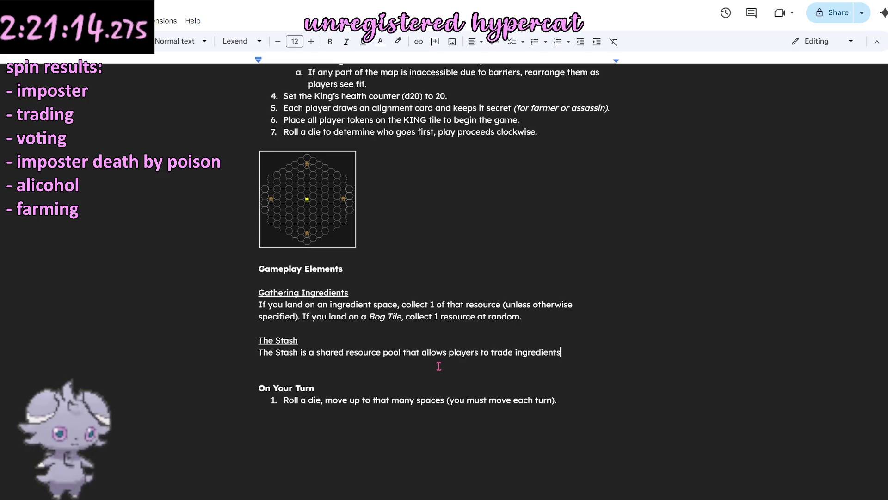
text( Players may)
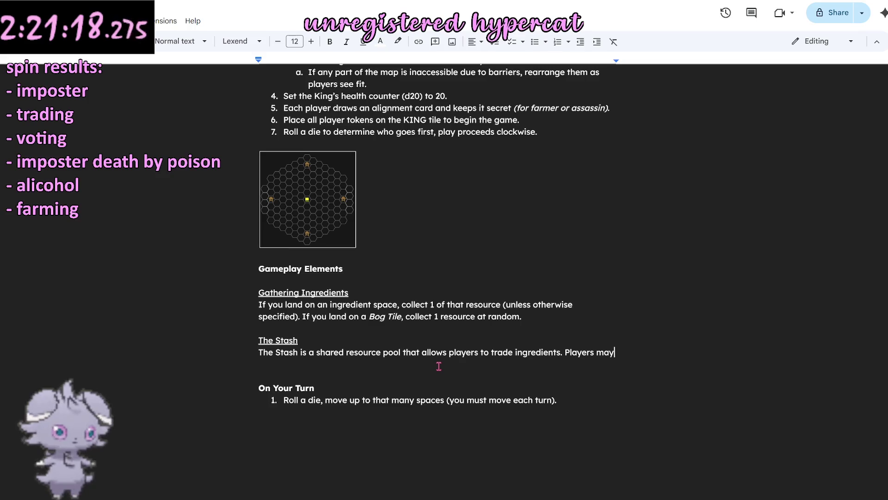
key(BackSpace)
key(BackSpace)
key(BackSpace)
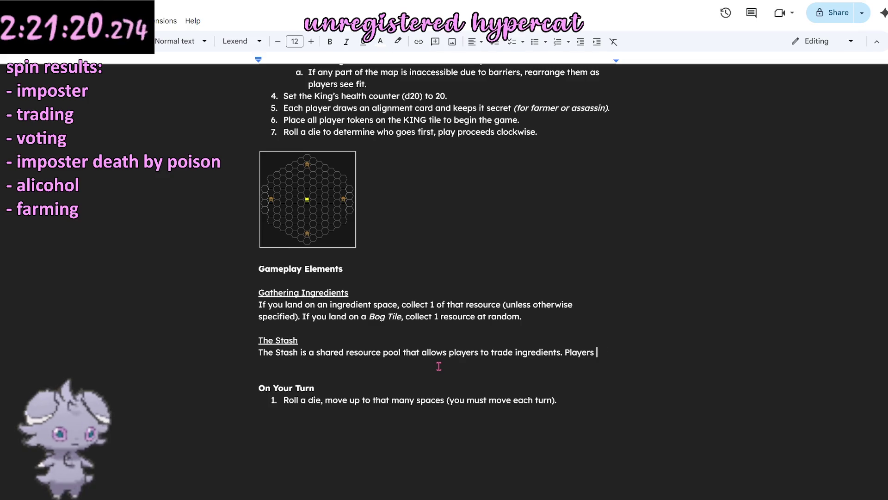
text(on )
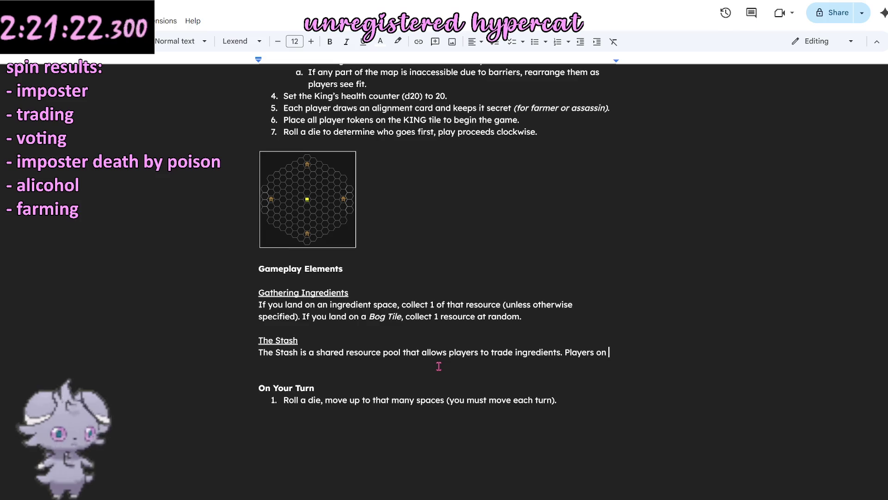
text(Outpost )
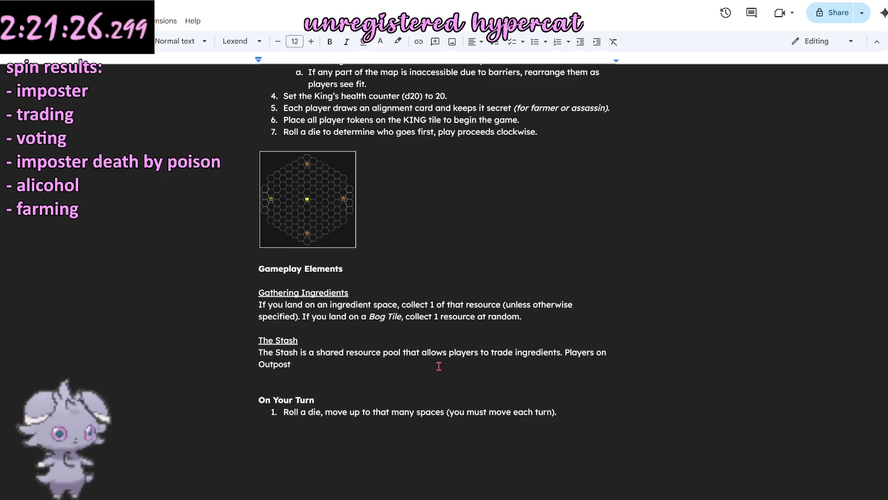
text(or King tiles may access the )
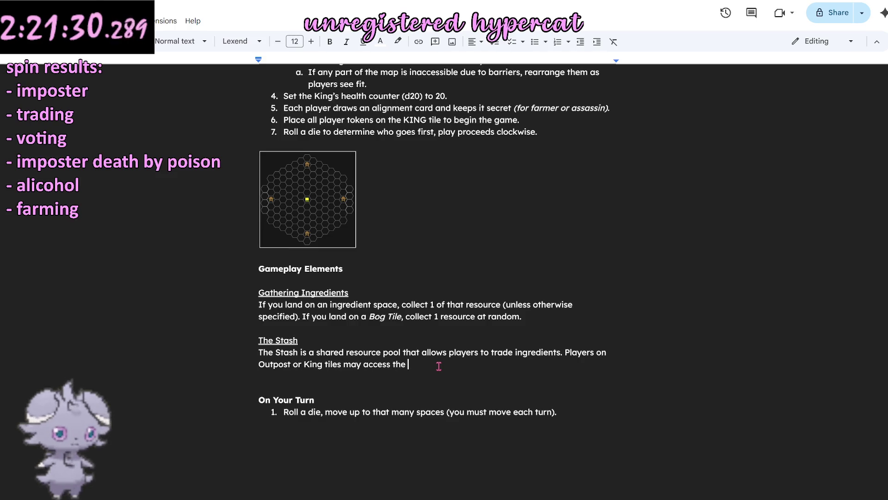
text(stahsh by )
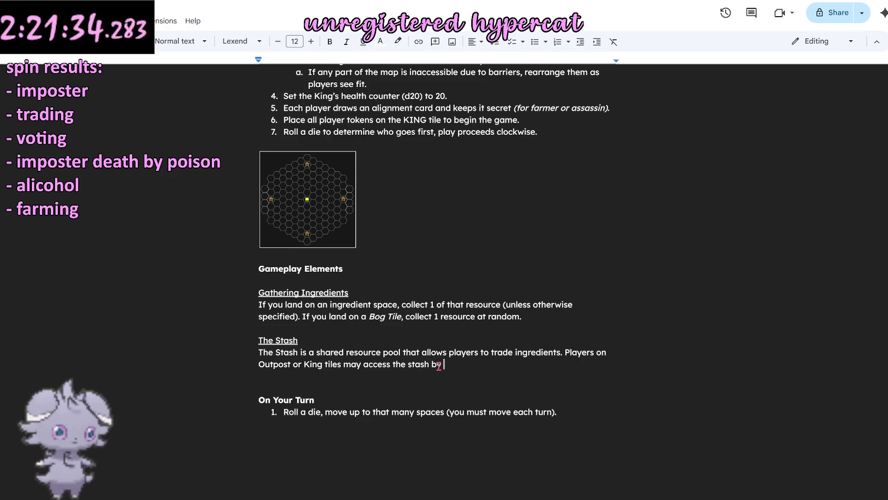
text(taking or contributing )
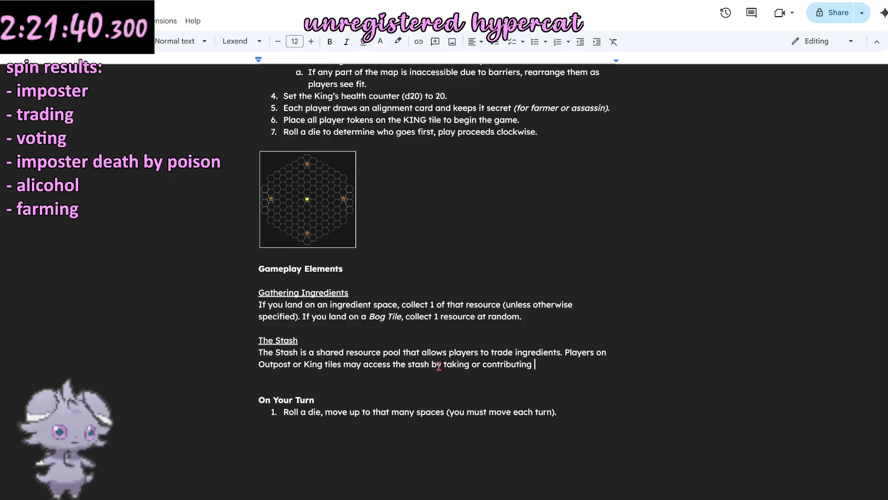
text(ome of their)
key(BackSpace)
key(BackSpace)
key(BackSpace)
key(BackSpace)
key(BackSpace)
key(BackSpace)
key(BackSpace)
key(BackSpace)
key(BackSpace)
text(ingredients. )
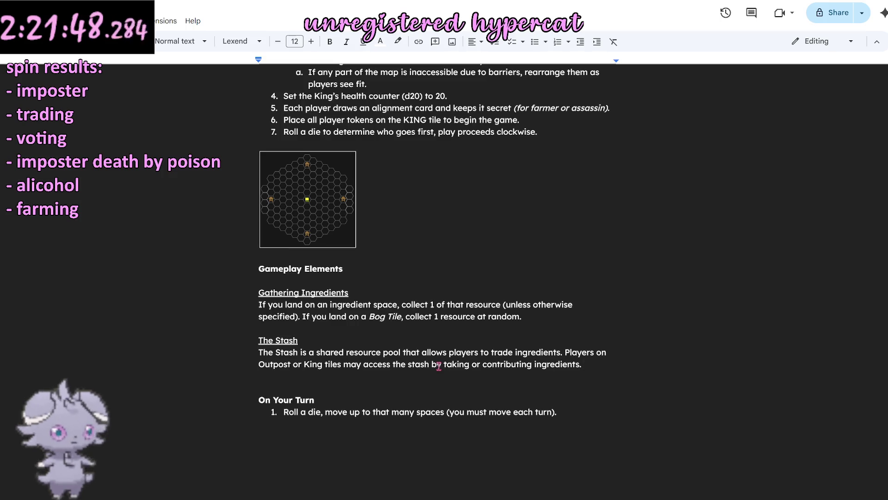
text(The )
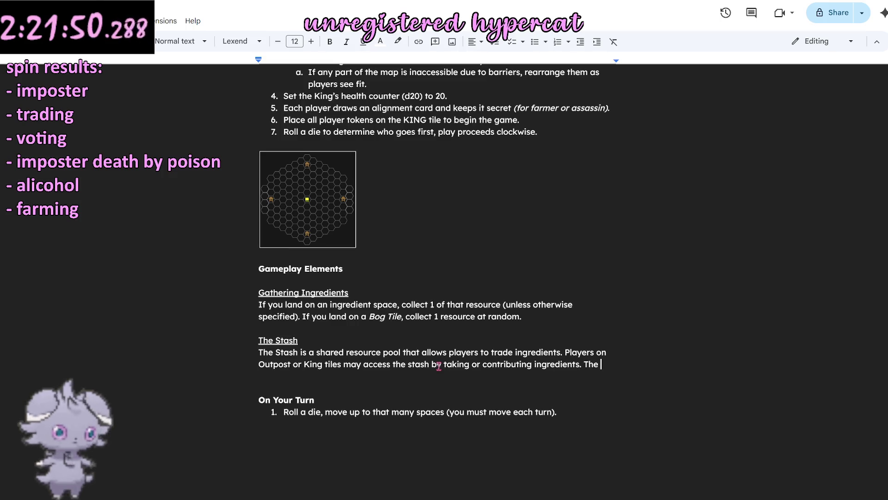
text(stash)
Step: Add that the Stash stays face down, viewable only by those using it on their turn
key(BackSpace)
key(BackSpace)
key(BackSpace)
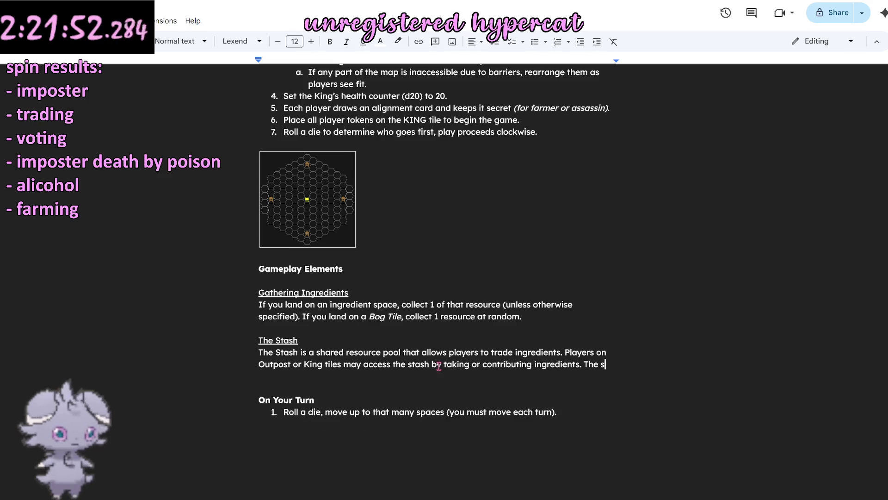
text(Stash remains face down at all times, and)
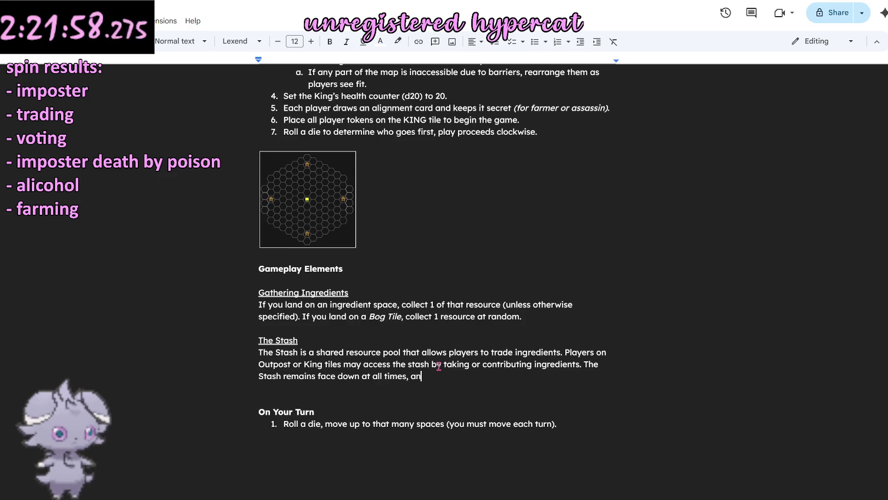
text( ma)
text(ly be viewed by those acti)
key(BackSpace)
key(BackSpace)
key(BackSpace)
key(BackSpace)
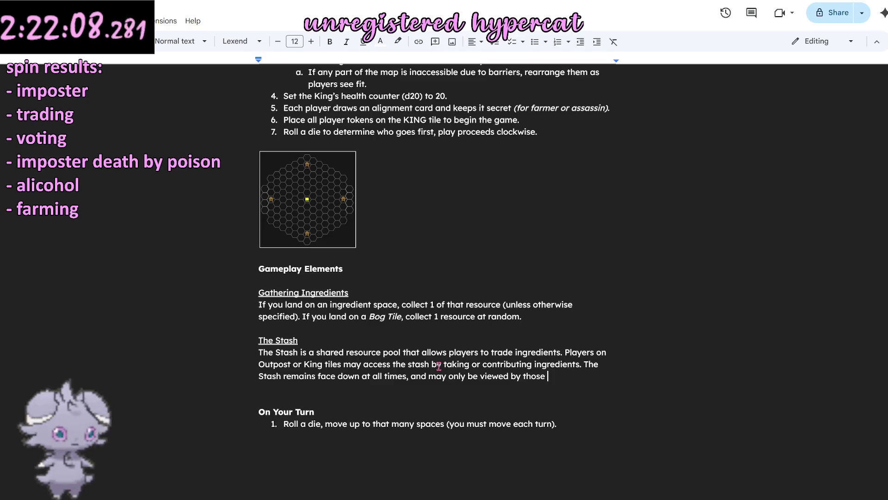
text(who are actively)
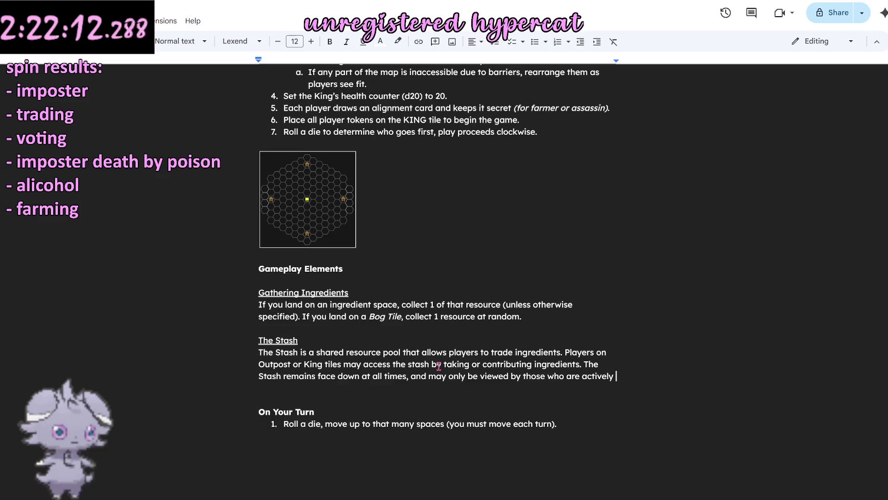
text( using it on their turn.)
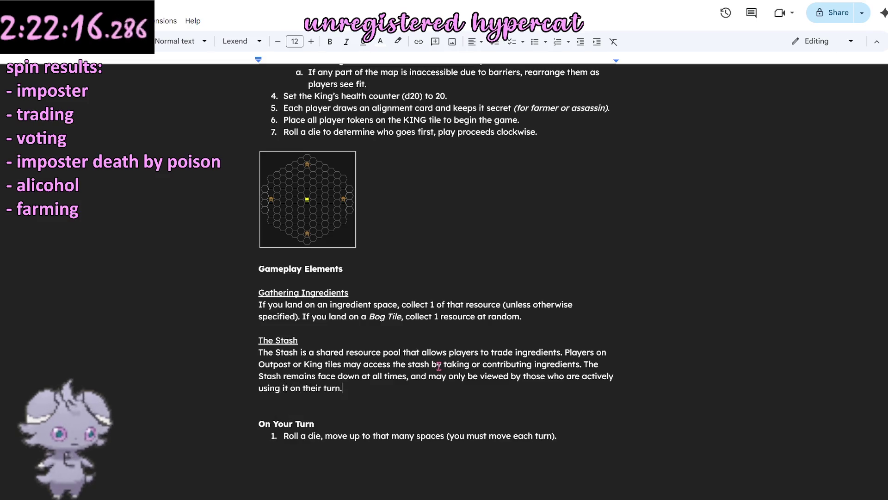
click(413, 364)
text(S)
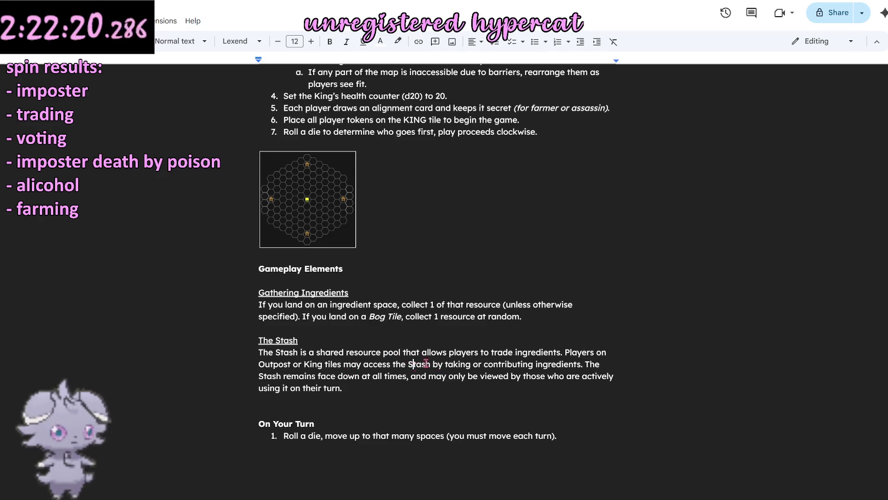
key(BackSpace)
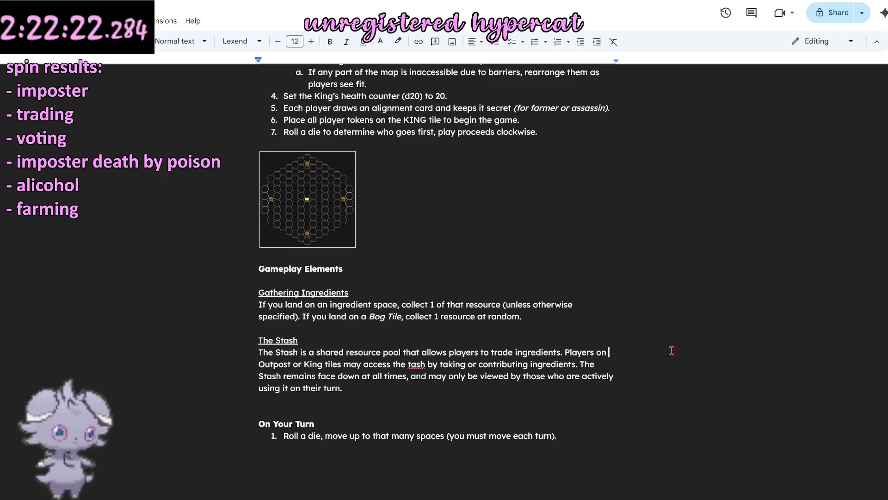
text(s)
Step: Restore the word 'stash' and review the finished Stash sentences by selecting them
click(610, 352)
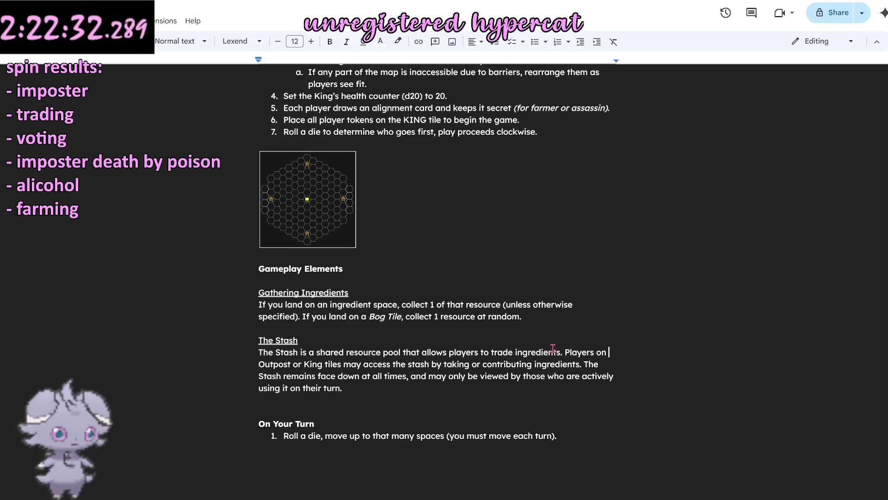
drag(585, 365, 335, 377)
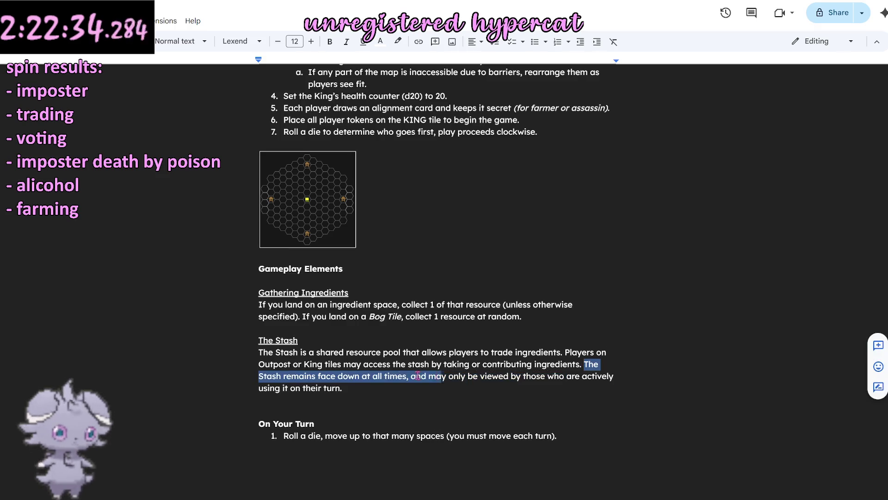
click(364, 392)
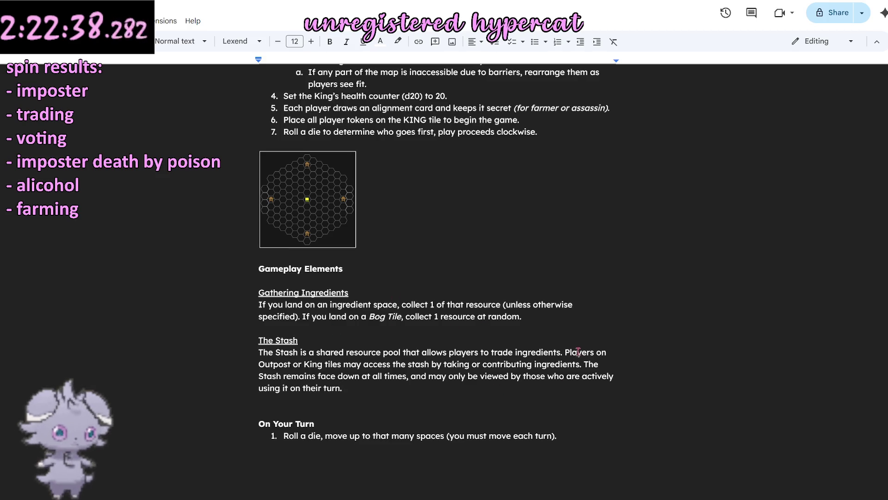
mouse_move(585, 365)
mouse_down()
mouse_move(416, 376)
mouse_move(396, 393)
mouse_up()
click(396, 393)
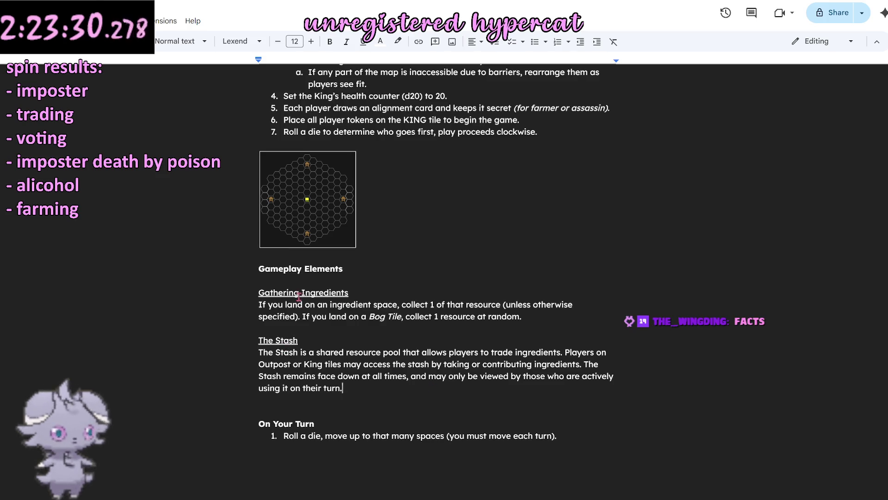
mouse_move(258, 305)
mouse_down()
mouse_move(502, 304)
mouse_move(296, 316)
mouse_up()
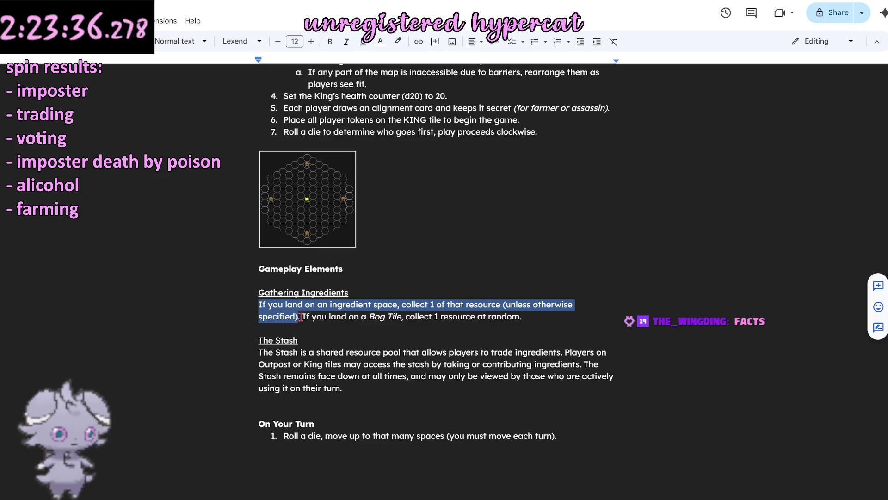
Step: Delete the '(unless otherwise specified)' remark from the Gathering Ingredients rule
click(379, 324)
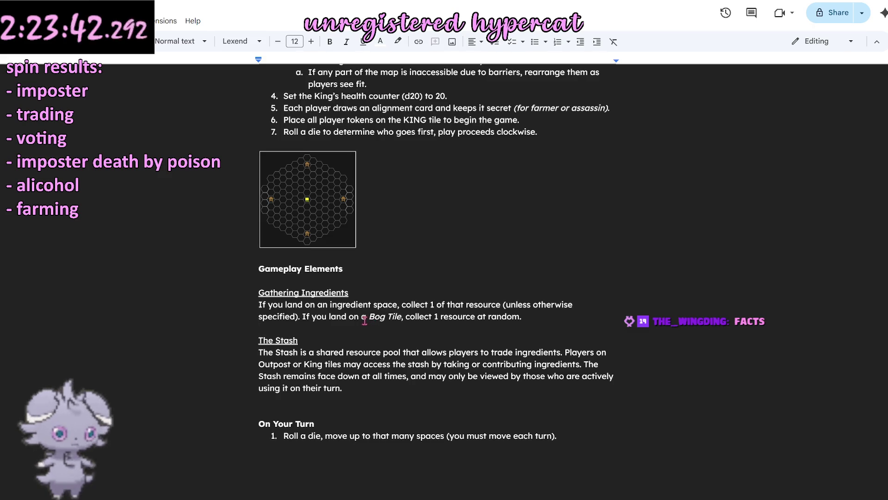
drag(299, 316, 502, 305)
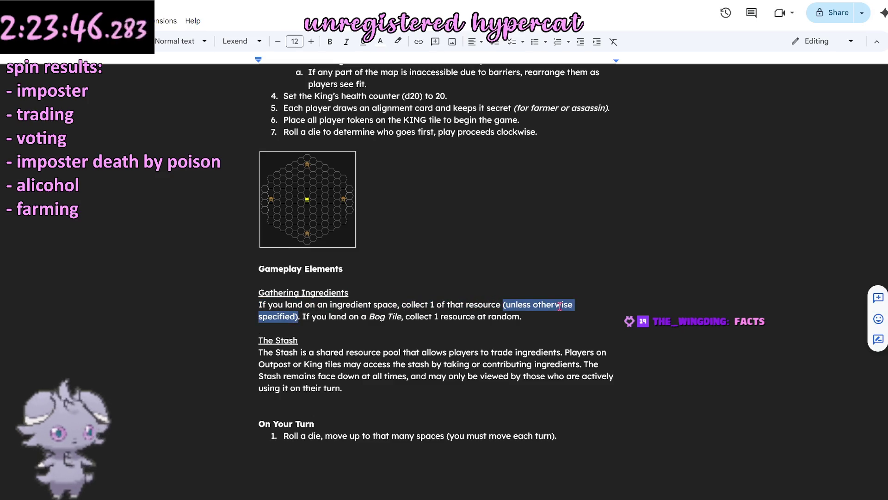
key(BackSpace)
key(BackSpace)
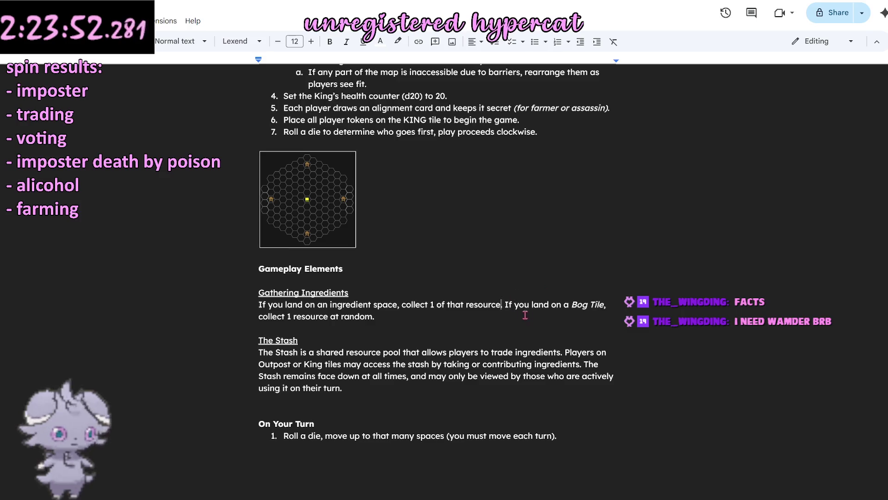
Step: Add after 'at random.' that a resource space marked 2 gives 2 of that resource
click(402, 320)
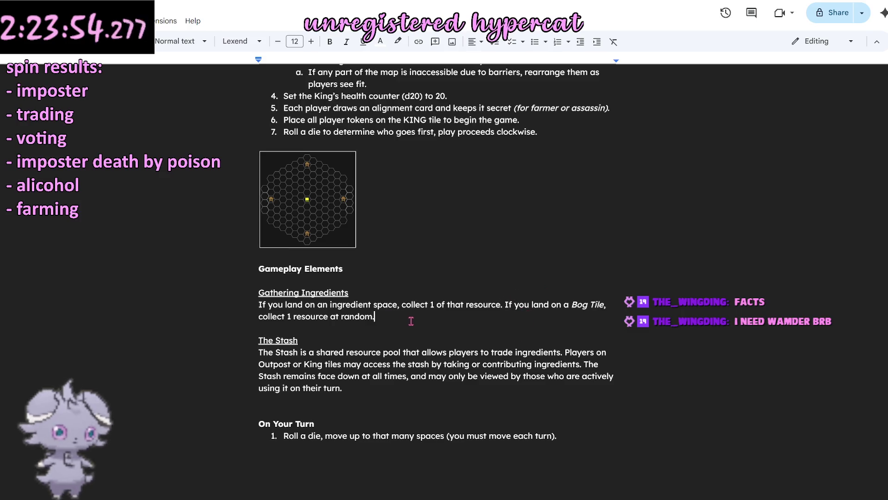
text(If a resource space has a 2 on it, collect 2 of that resource instead when landing on it.)
triple_click(369, 310)
click(414, 283)
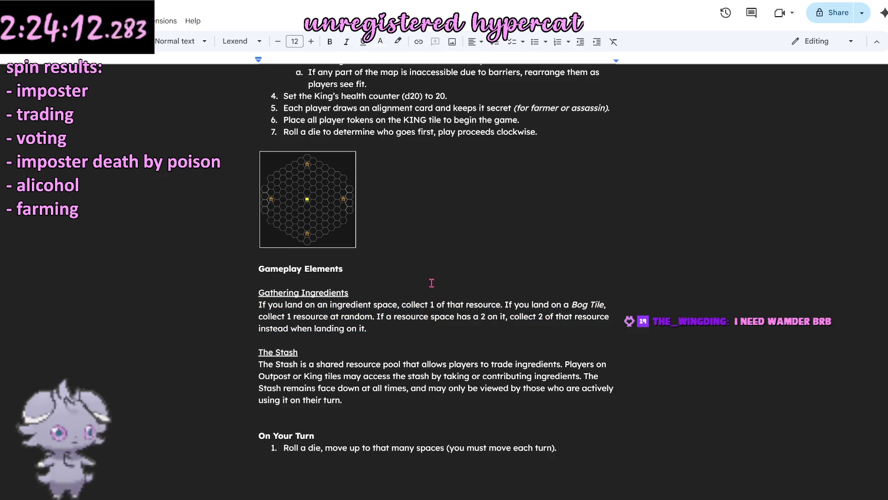
scroll(430, 281, down, 1)
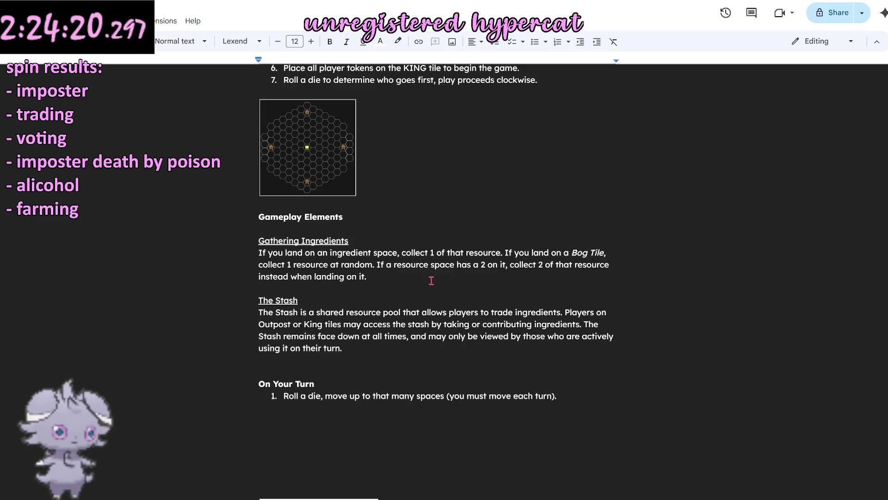
scroll(432, 280, down, 1)
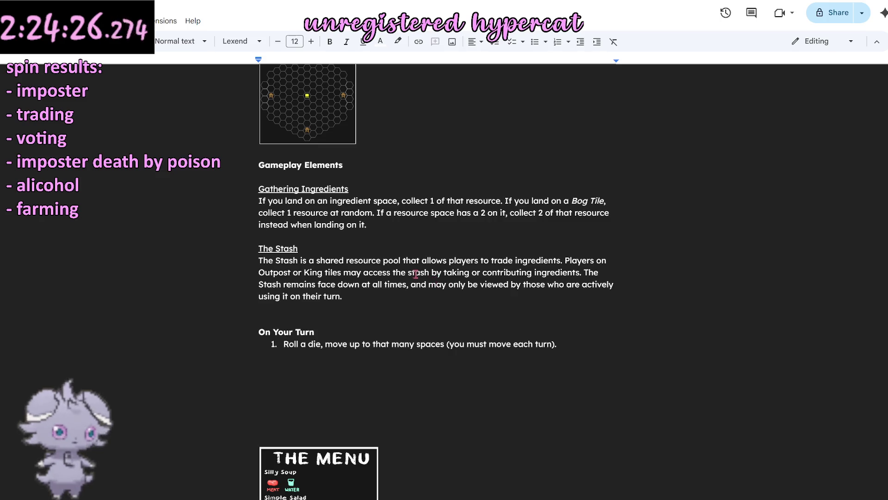
Step: Add an underlined 'Preparing Meals' subheading below the Stash paragraph, with underline off afterwards
click(352, 310)
key(Return)
key(Return)
key(Return)
key(Up)
key(Up)
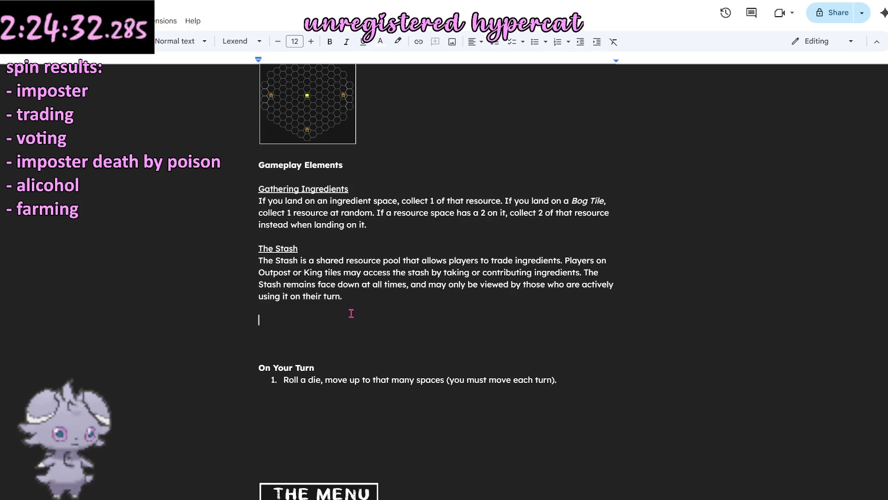
key(ctrl+u)
text(Preparing Medals)
key(ctrl+u)
key(Return)
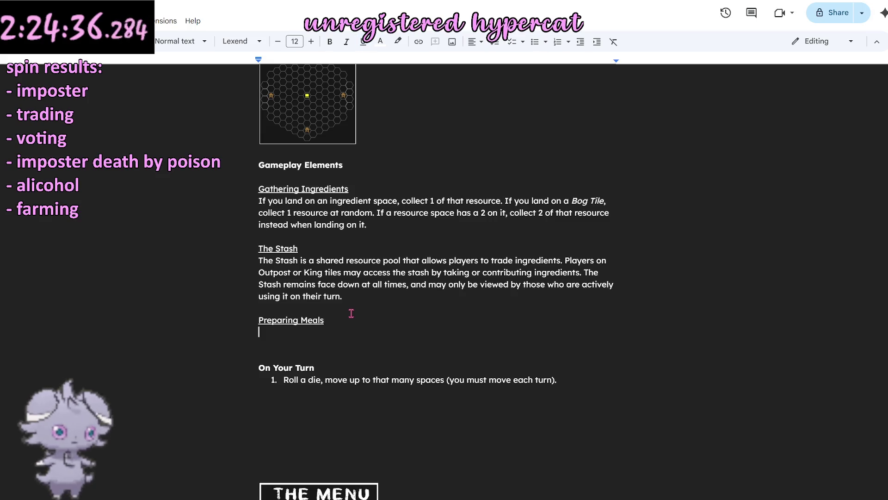
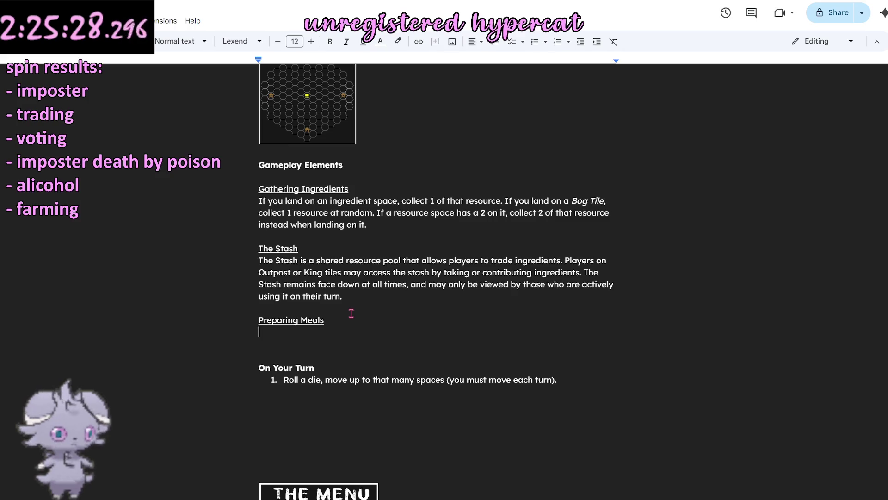
text(Players may craft meals)
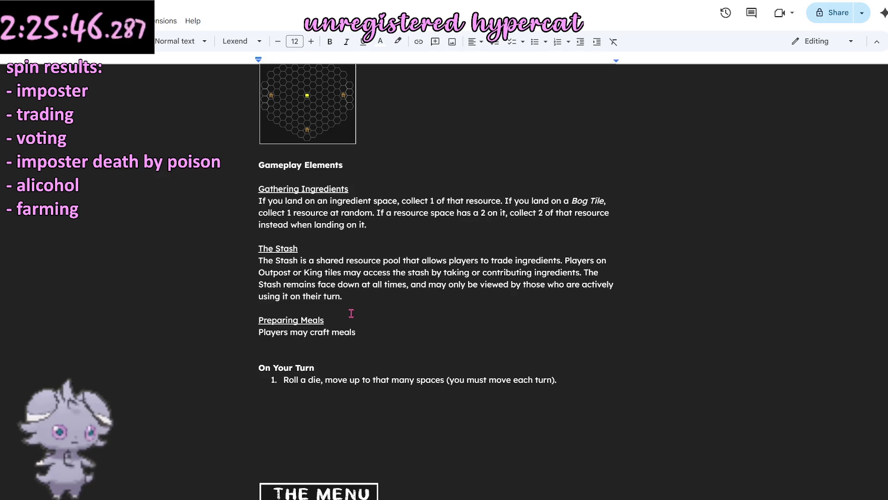
text(when on an Outpost or King tile.)
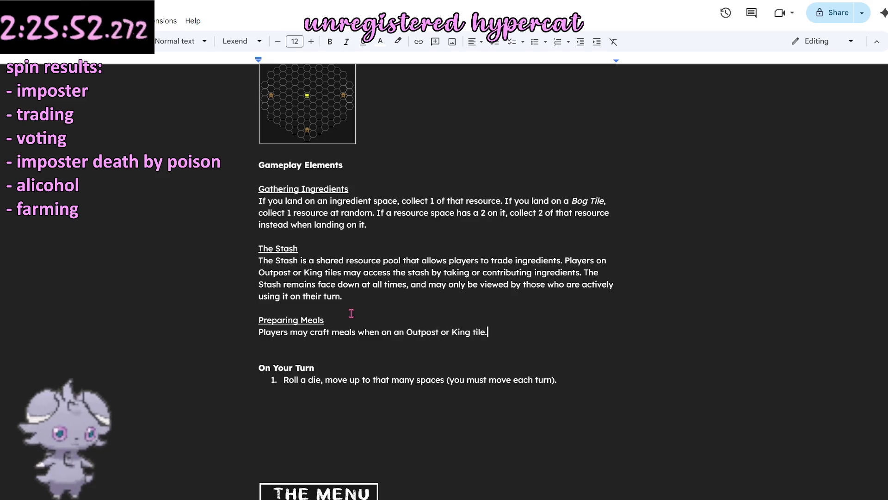
Step: Reword the Preparing Meals sentence: comma after tile, pay listed resources for the xxx meal card
key(BackSpace)
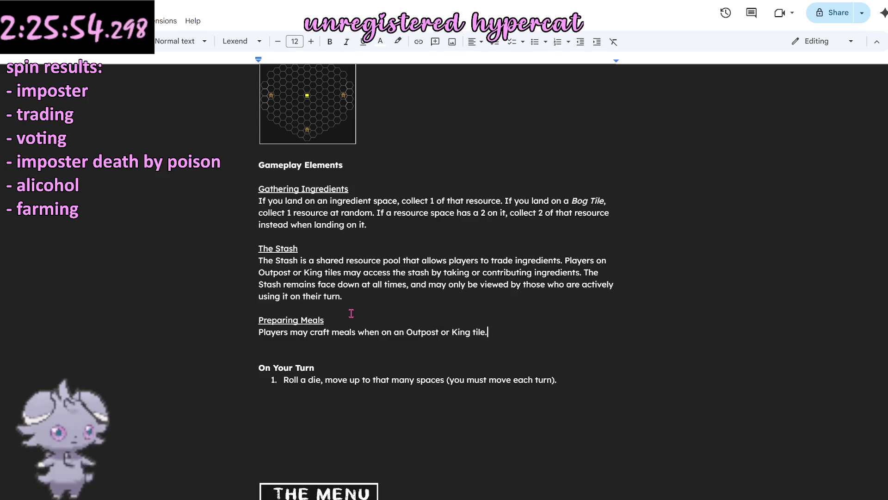
key(BackSpace)
text(, by )
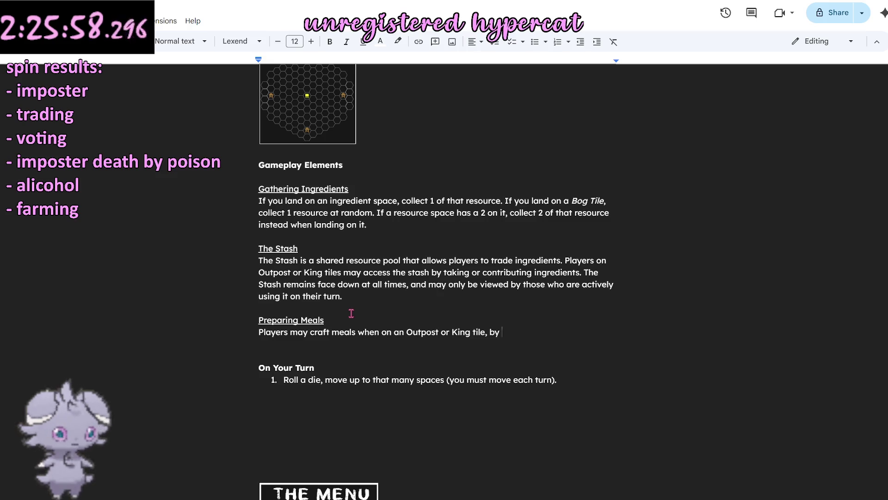
text(tra)
key(BackSpace)
key(BackSpace)
key(BackSpace)
text(g tile, by g)
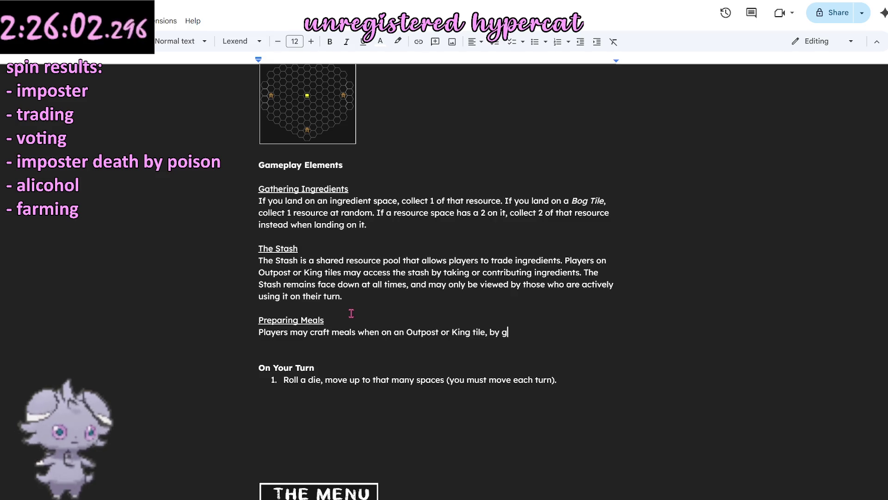
key(BackSpace)
text(discarding)
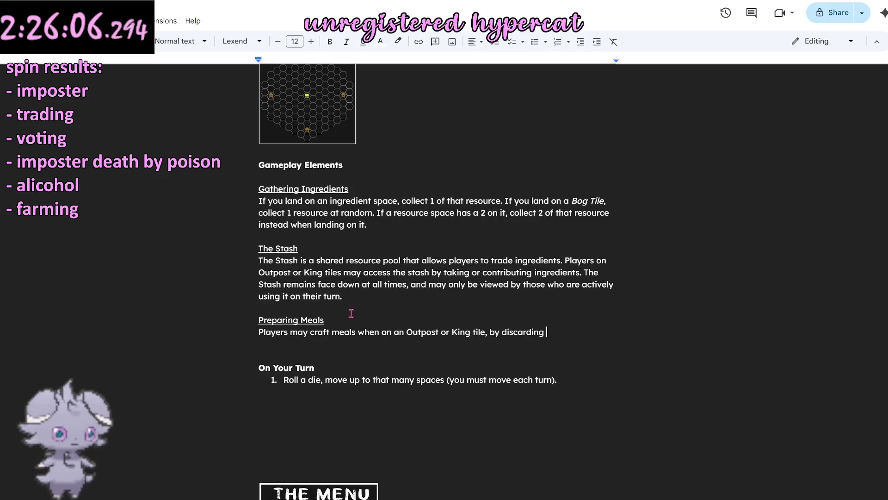
key(BackSpace)
key(BackSpace)
key(BackSpace)
key(BackSpace)
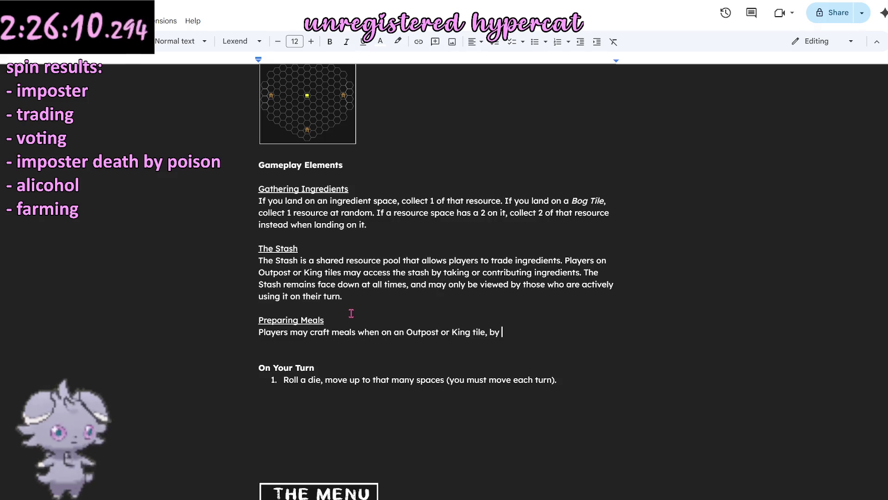
text(paying the)
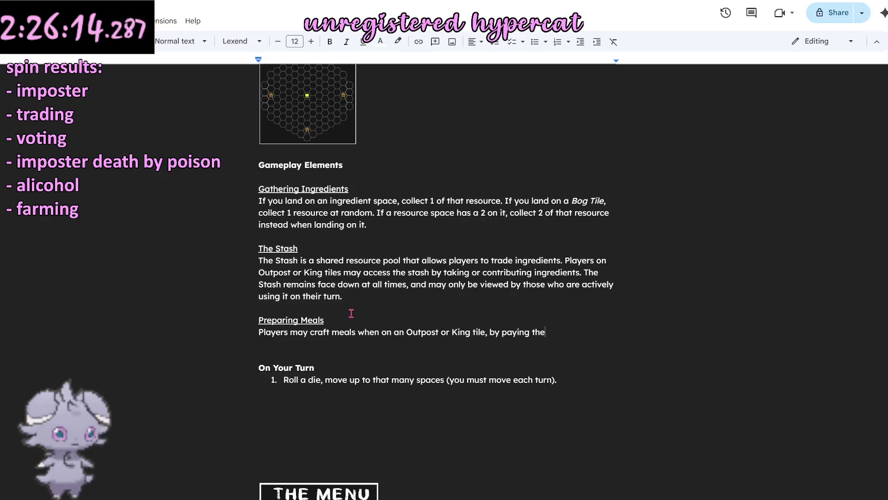
text( listed resources to the )
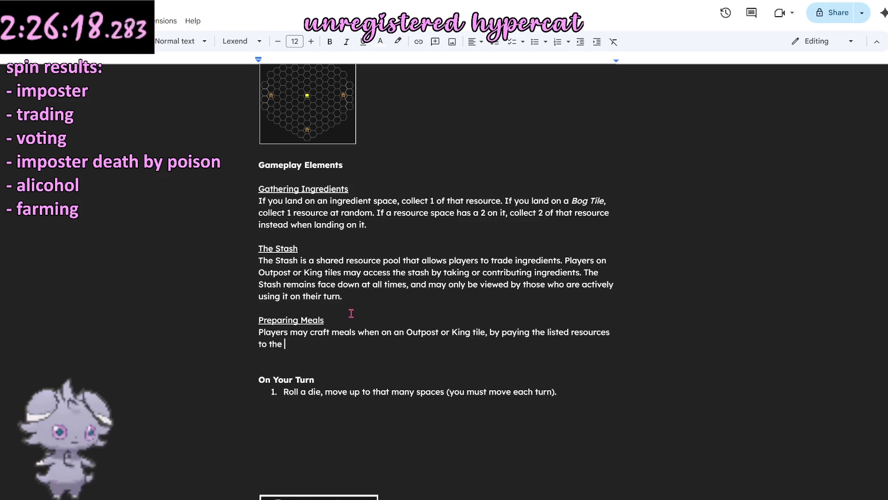
text(bank in return)
key(BackSpace)
key(BackSpace)
key(BackSpace)
key(BackSpace)
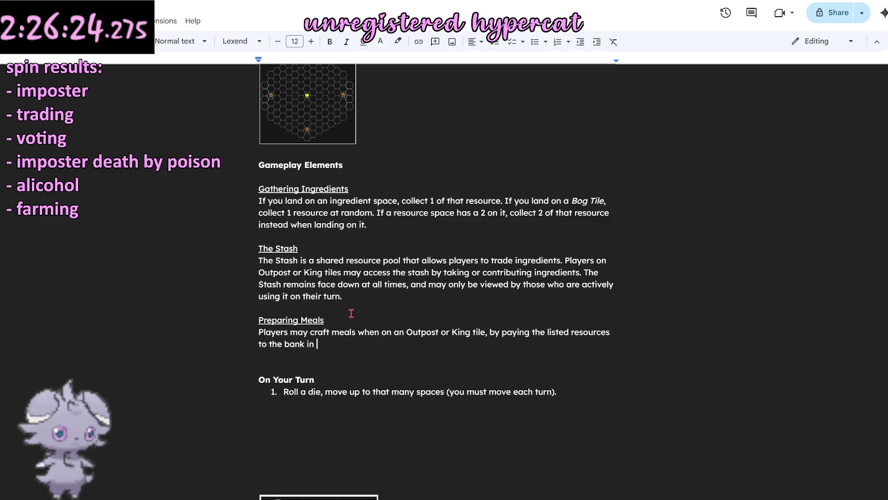
key(BackSpace)
key(BackSpace)
key(BackSpace)
key(BackSpace)
key(BackSpace)
key(BackSpace)
text(urces )
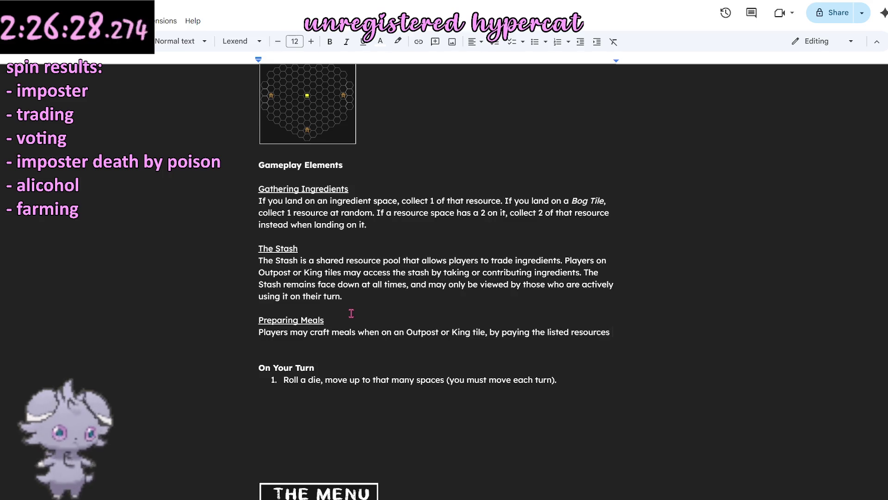
text(in return for)
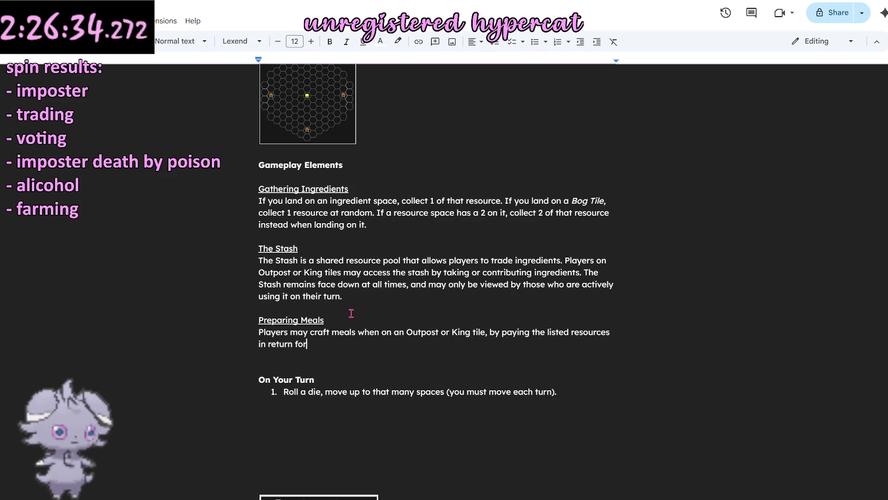
text( the )
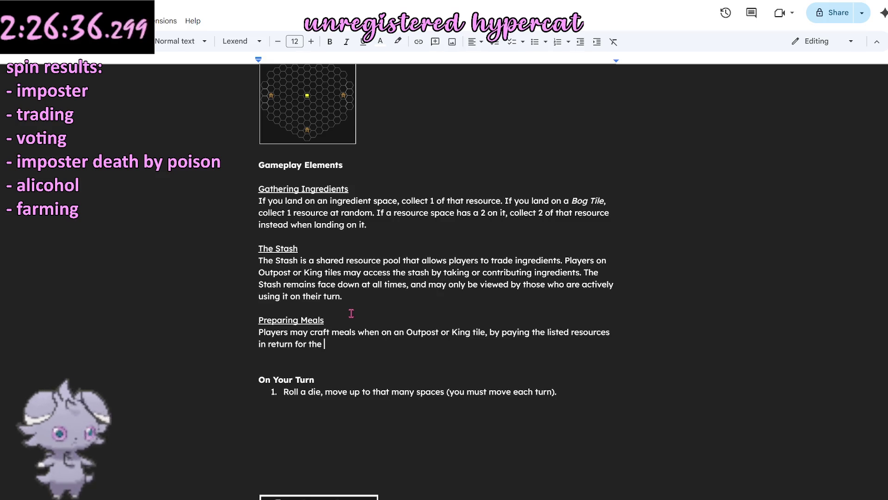
text(xxx meal card.)
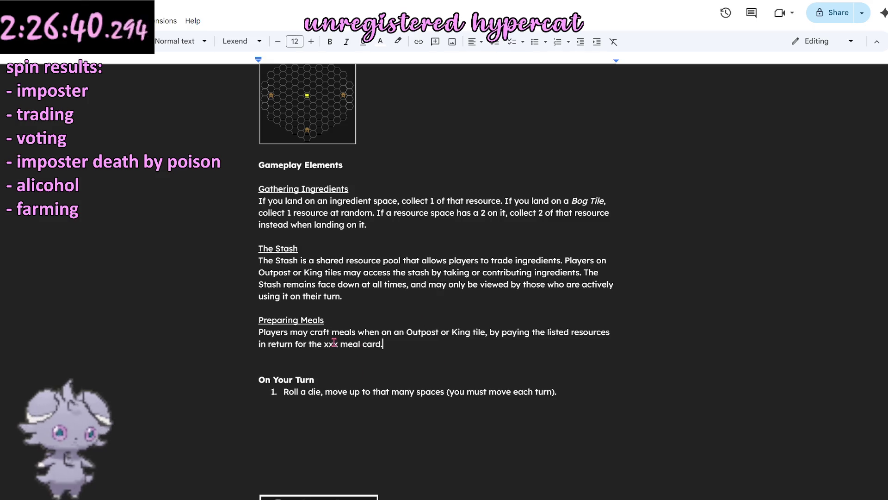
double_click(333, 343)
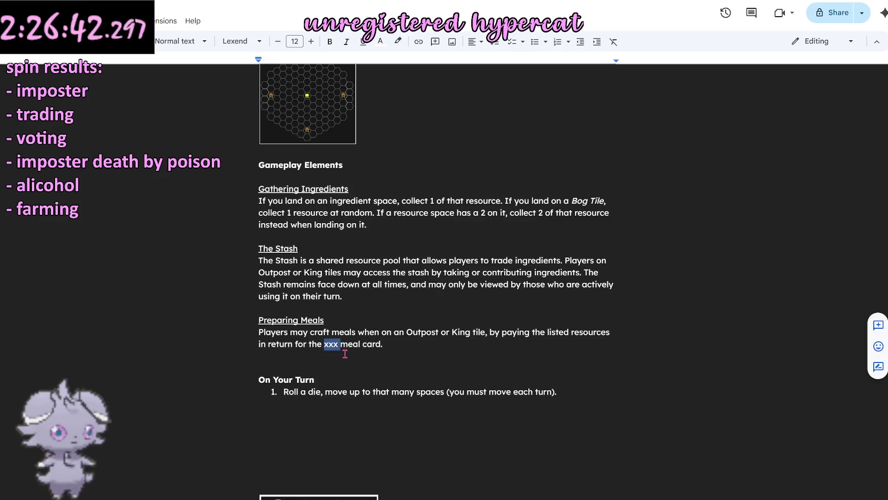
text(matching)
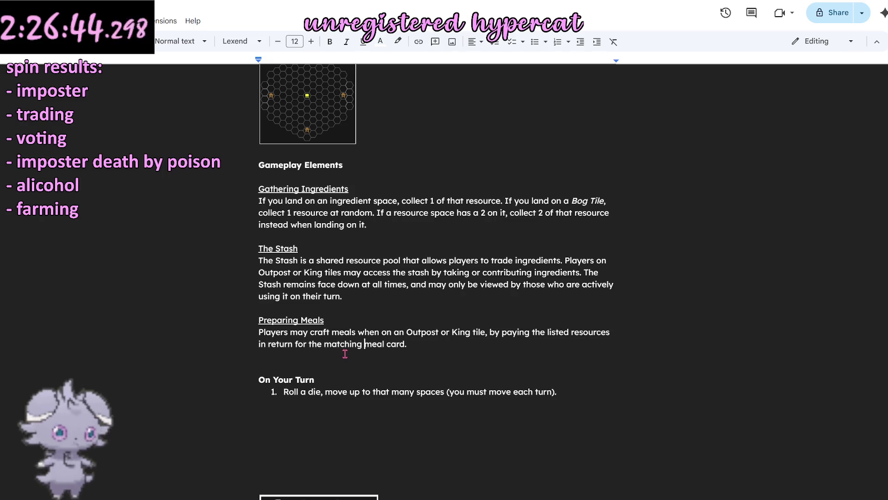
Step: Replace the xxx placeholder so the rule ends 'in return for the corresponding meal card.'
key(BackSpace)
key(BackSpace)
key(BackSpace)
key(BackSpace)
key(BackSpace)
key(BackSpace)
key(BackSpace)
key(BackSpace)
key(BackSpace)
text(correspondent)
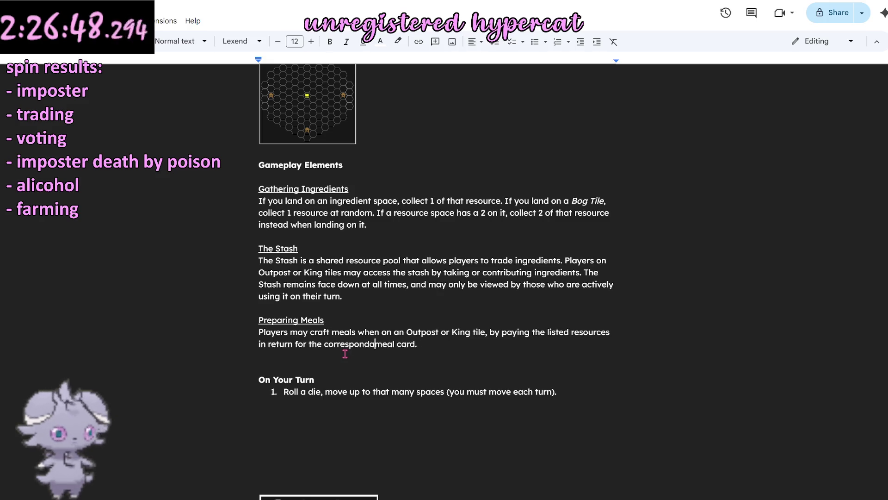
mouse_move(353, 343)
double_click(366, 345)
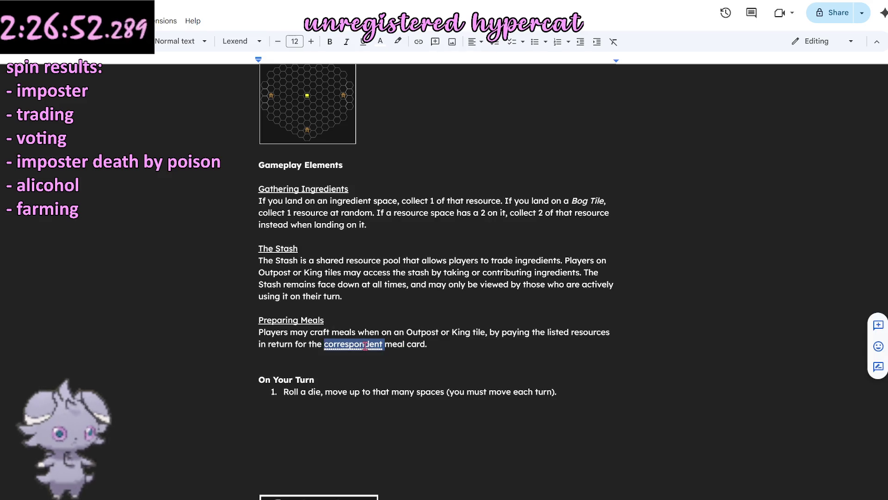
key(BackSpace)
key(ctrl+z)
key(BackSpace)
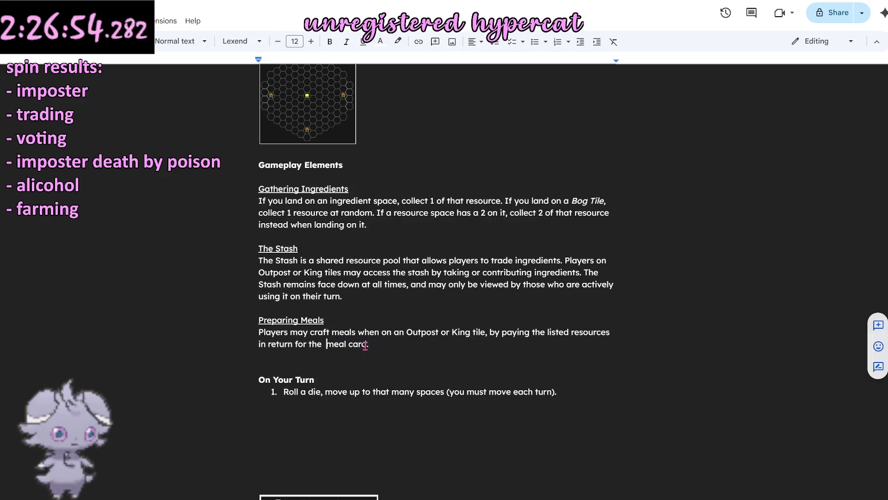
key(ctrl+z)
double_click(339, 345)
key(BackSpace)
key(ctrl+z)
click(389, 314)
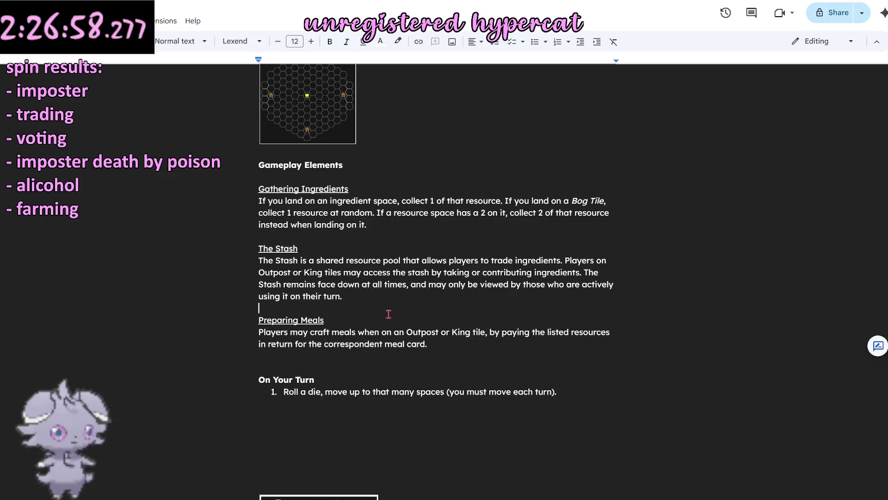
double_click(363, 343)
text(corresponding)
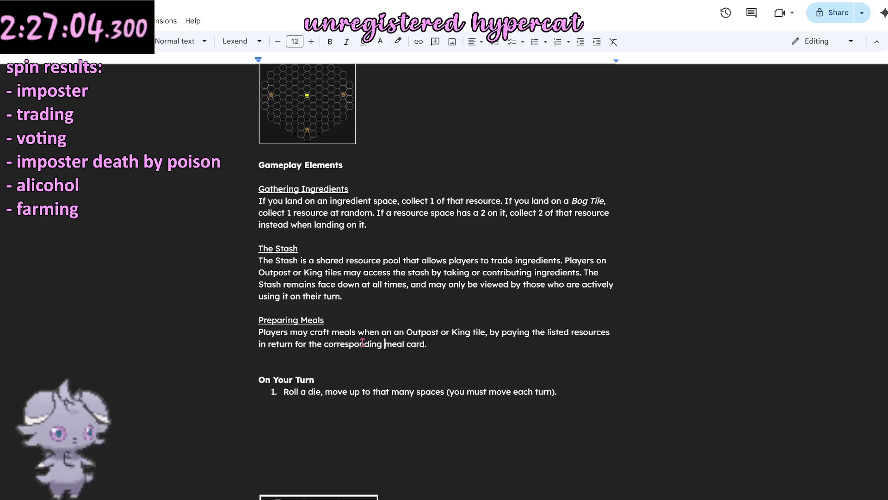
click(381, 313)
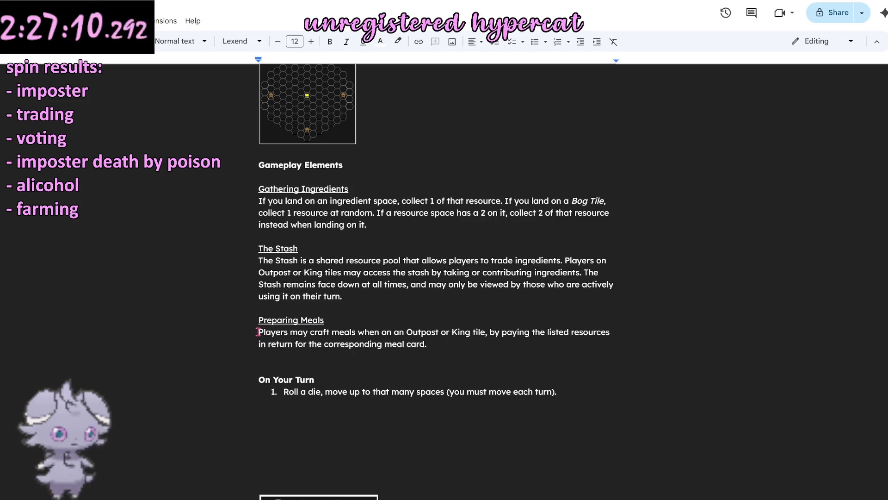
Step: Review the finished Preparing Meals paragraph by selecting it and the whole section
mouse_move(257, 333)
mouse_down()
mouse_move(552, 333)
mouse_move(424, 350)
mouse_up()
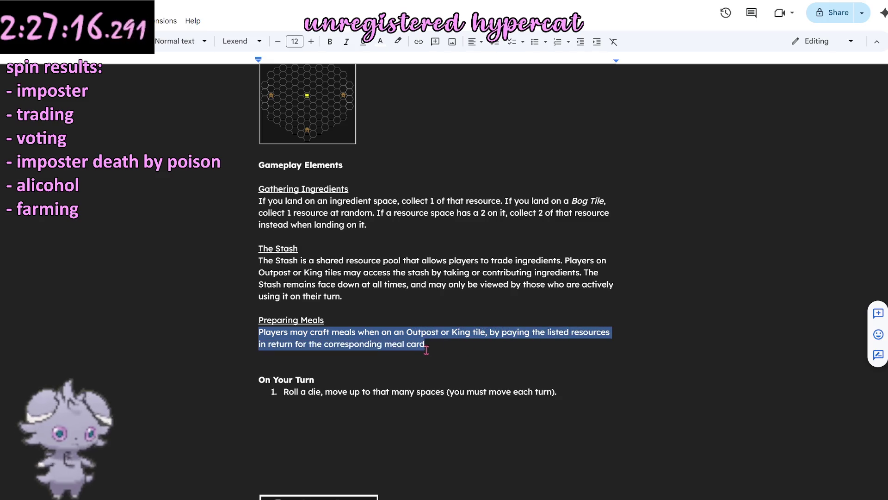
click(469, 348)
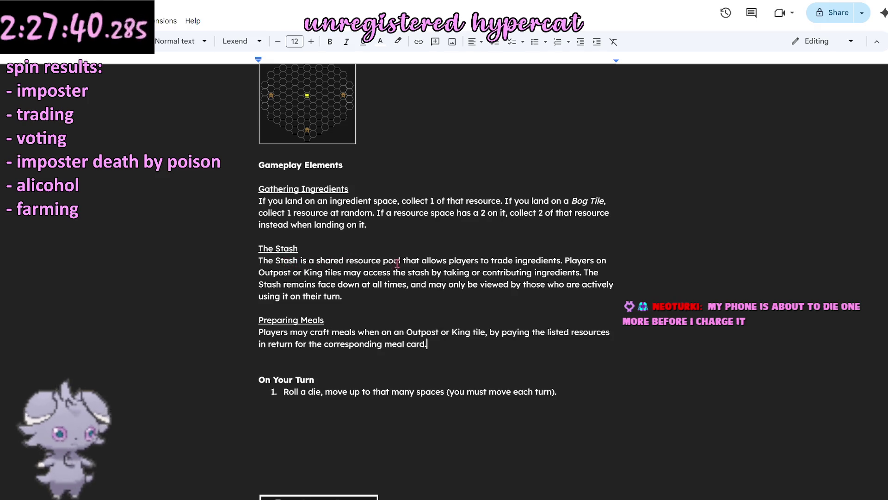
click(467, 351)
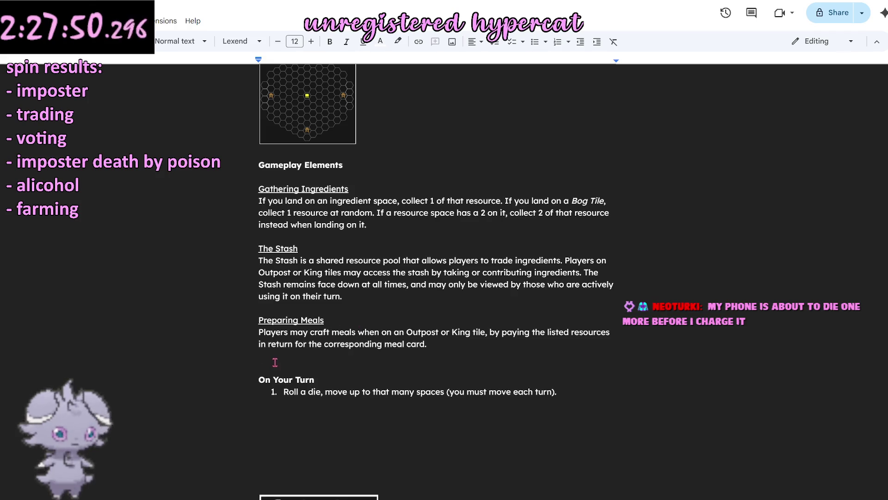
drag(274, 359, 271, 309)
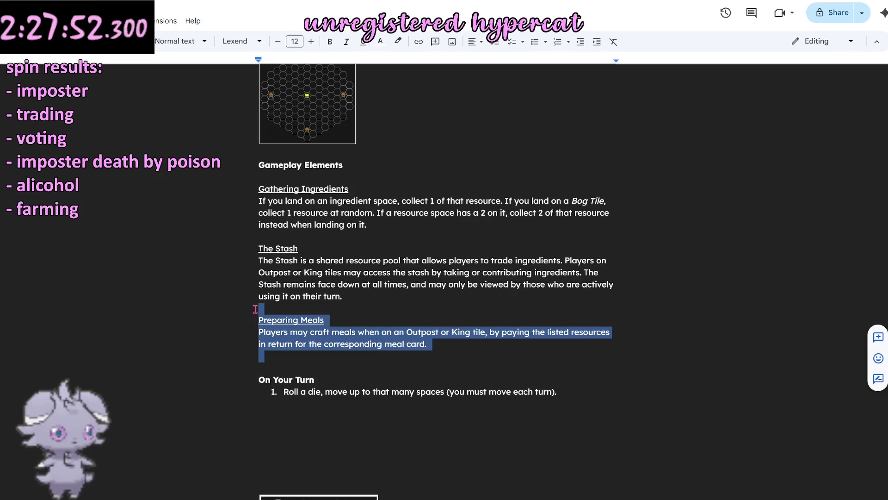
click(271, 309)
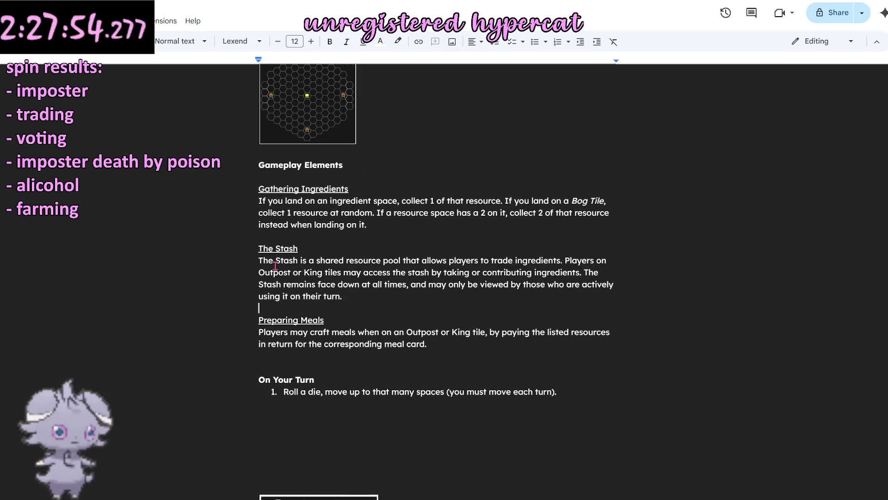
scroll(248, 224, up, 2)
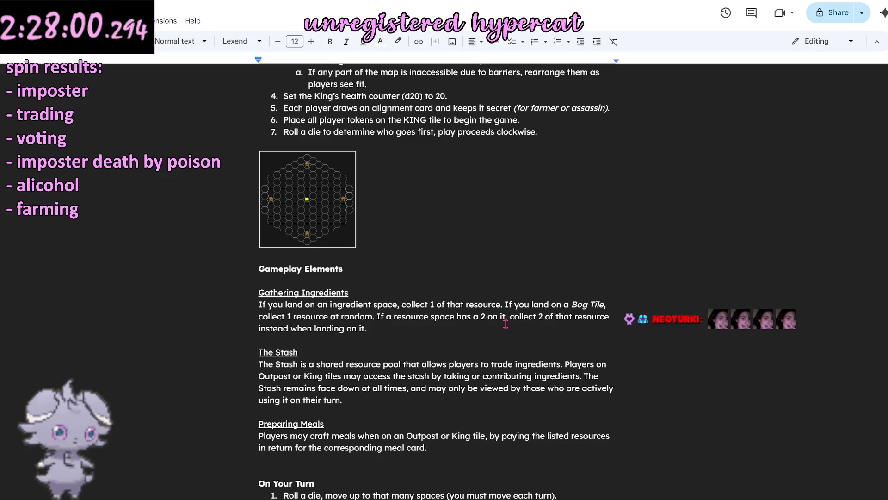
scroll(506, 323, down, 4)
double_click(442, 262)
click(435, 217)
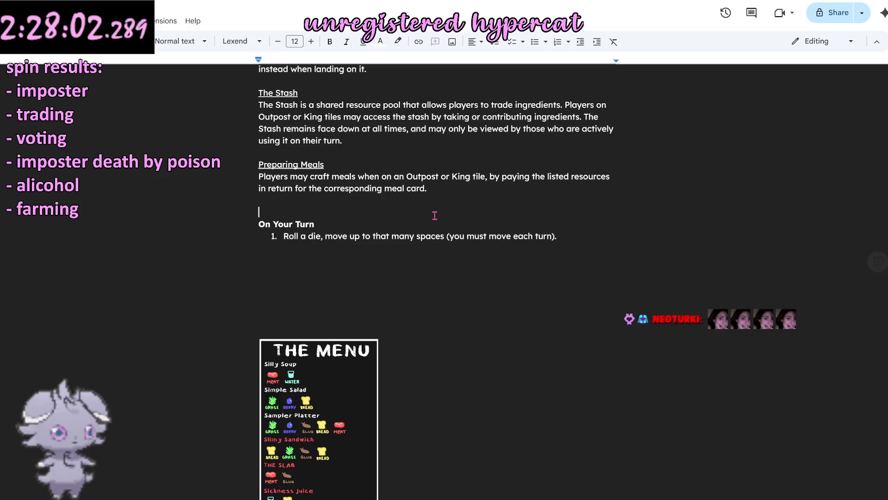
scroll(433, 236, up, 3)
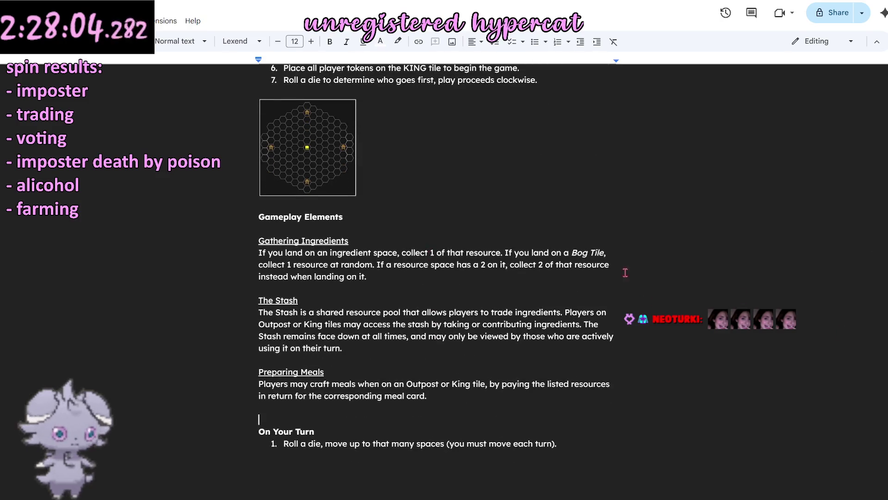
scroll(855, 272, down, 1)
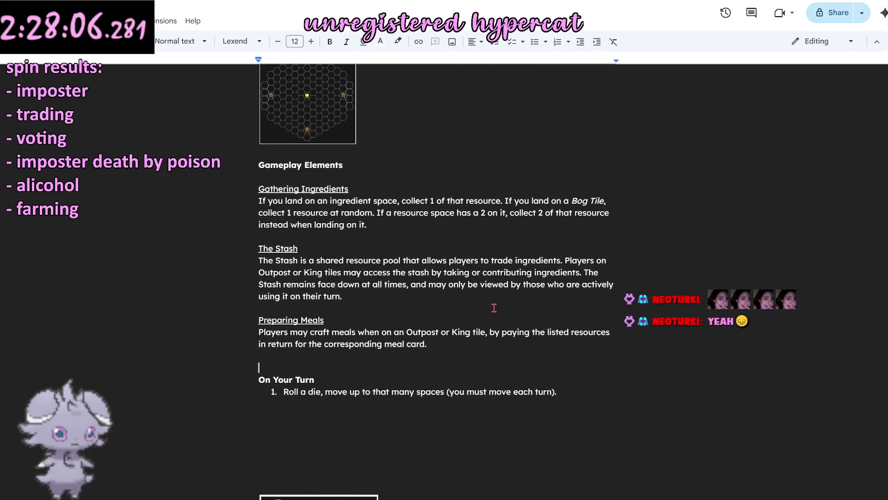
click(325, 321)
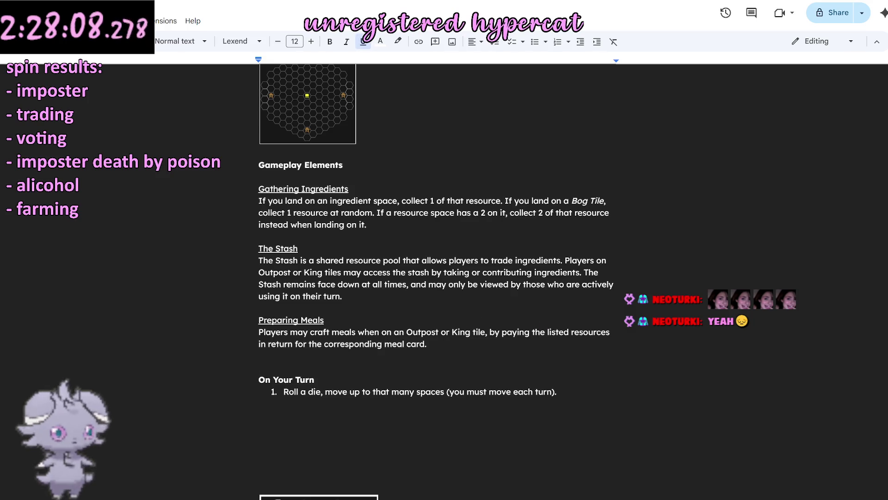
click(357, 241)
scroll(357, 241, down, 1)
scroll(356, 241, up, 2)
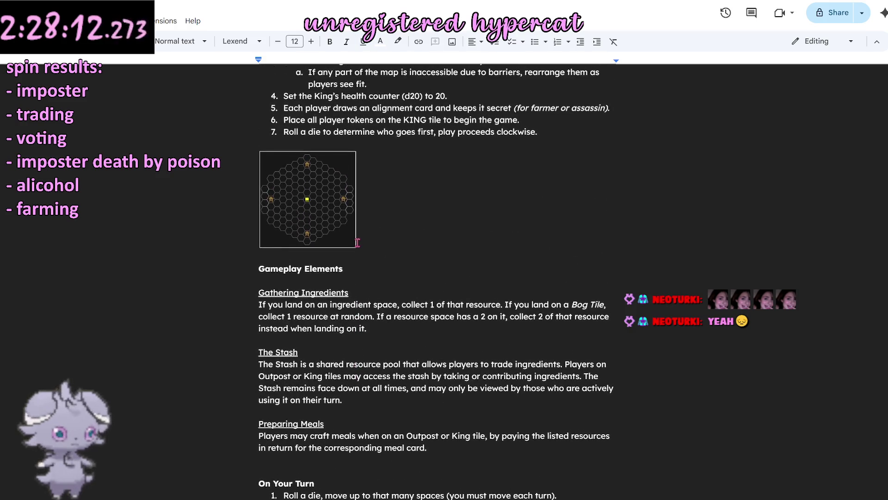
scroll(357, 242, down, 1)
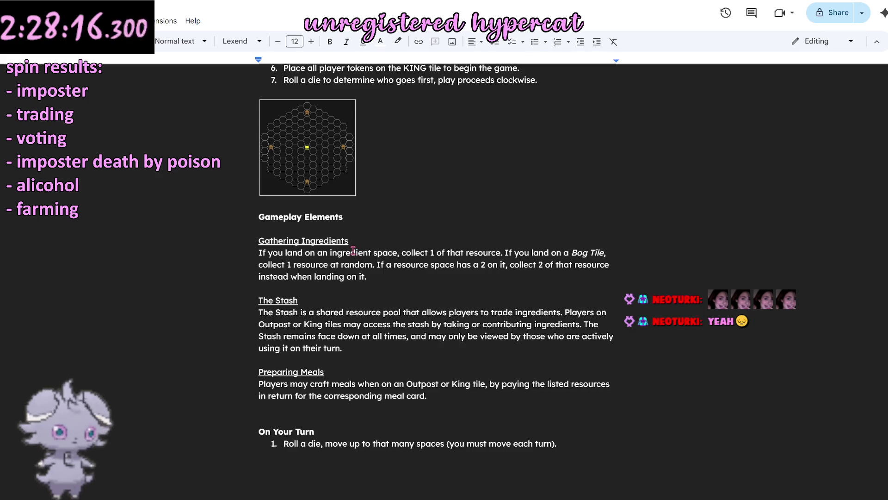
scroll(352, 249, down, 1)
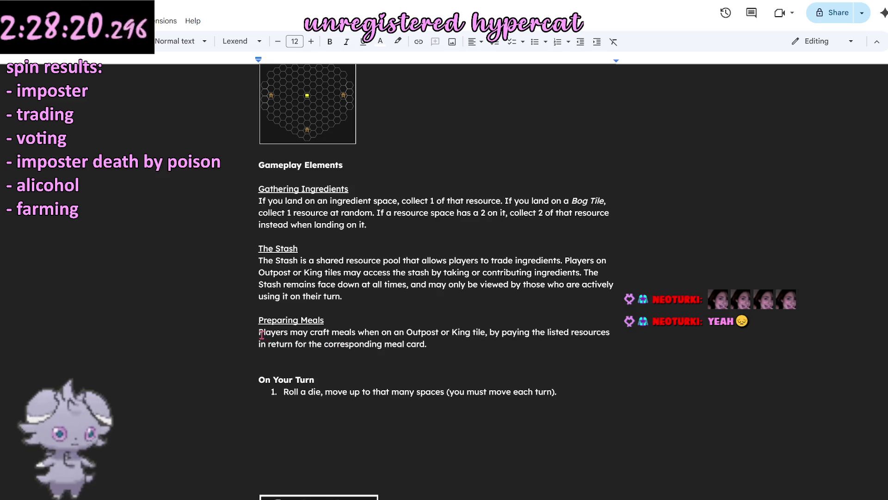
drag(258, 333, 467, 349)
click(472, 349)
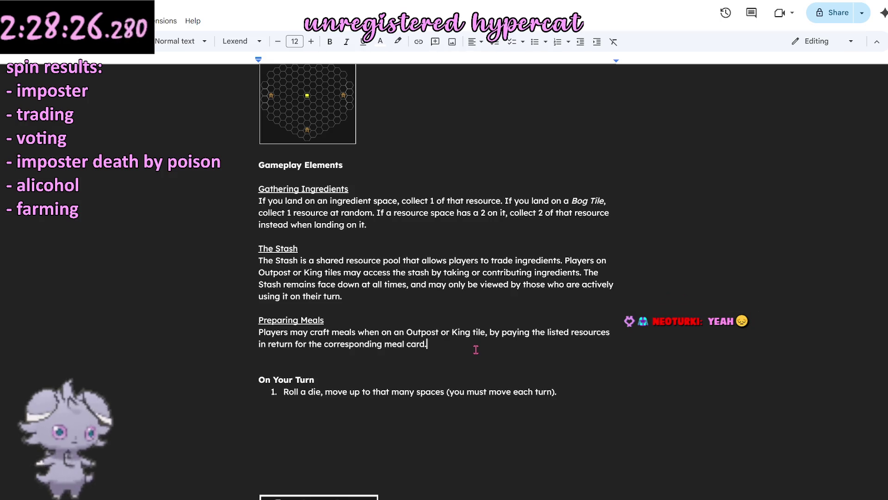
key(Return)
key(Return)
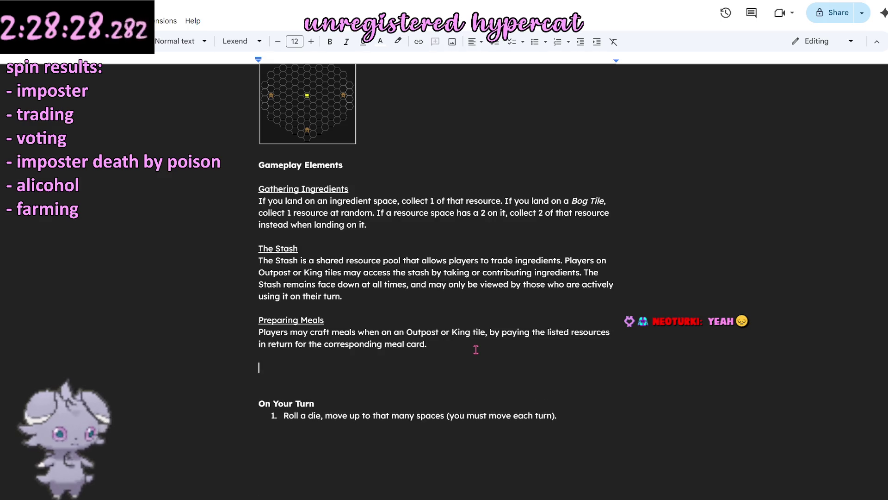
text(Feeding T)
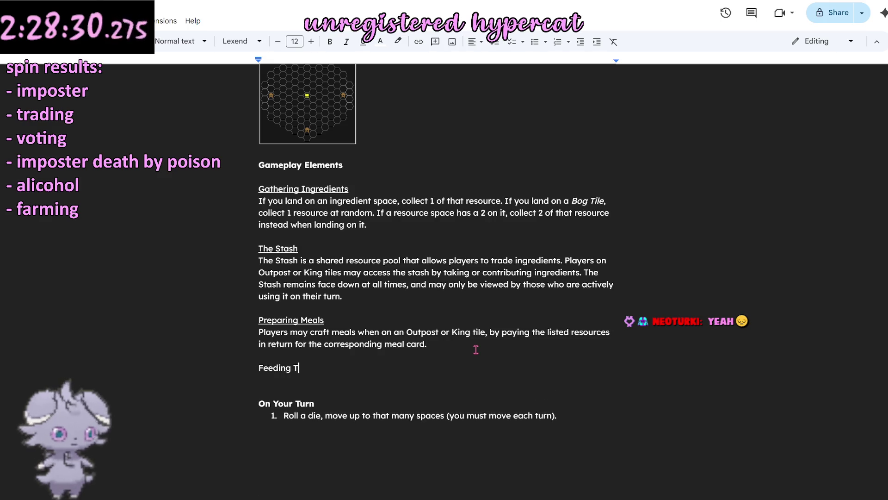
Step: Tidy the Feeding the King heading, add spacing above On Your Turn and remove the stray A
key(BackSpace)
text(the King)
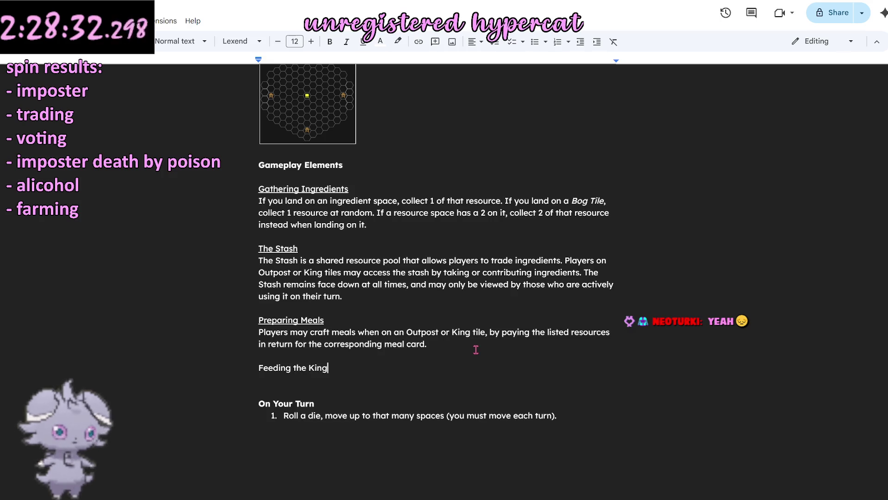
click(334, 378)
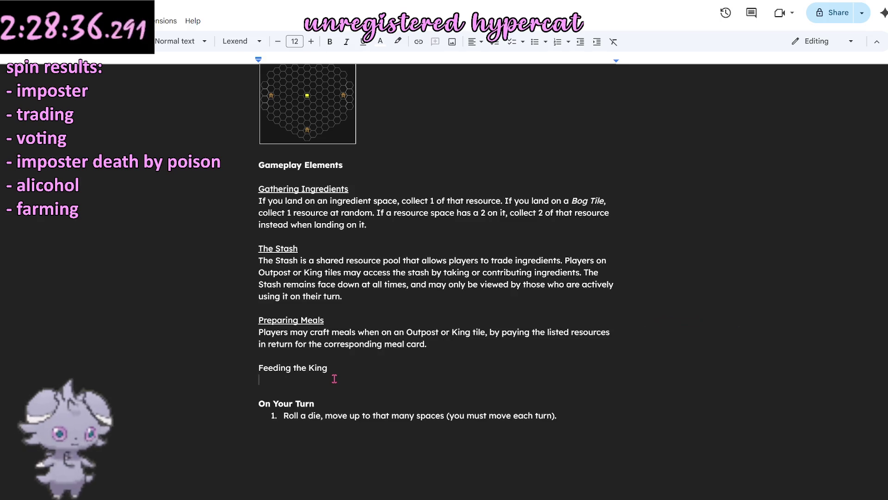
text(A)
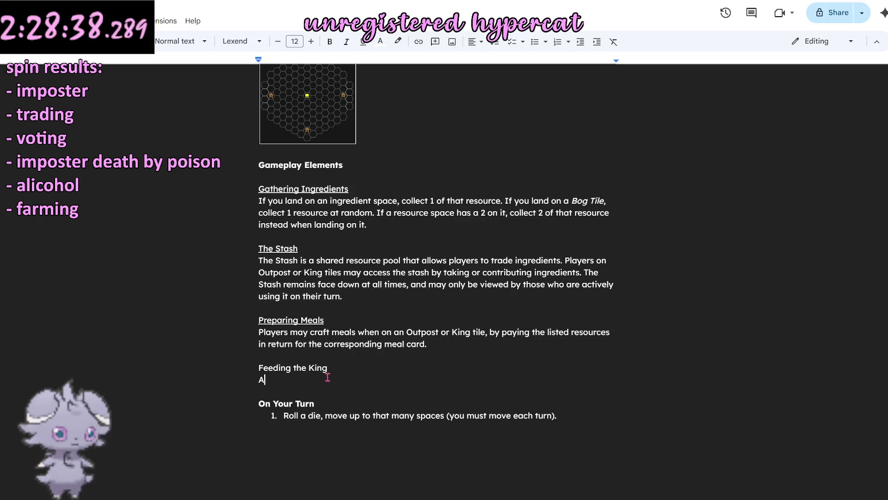
triple_click(311, 370)
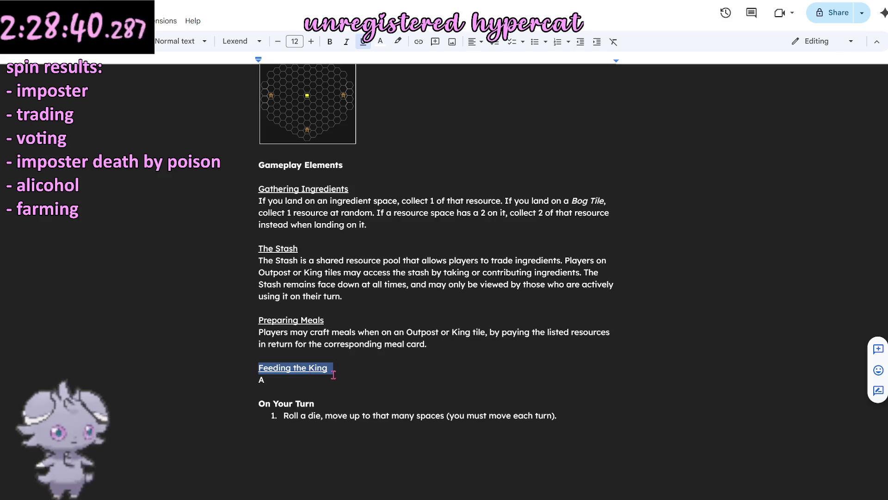
click(336, 380)
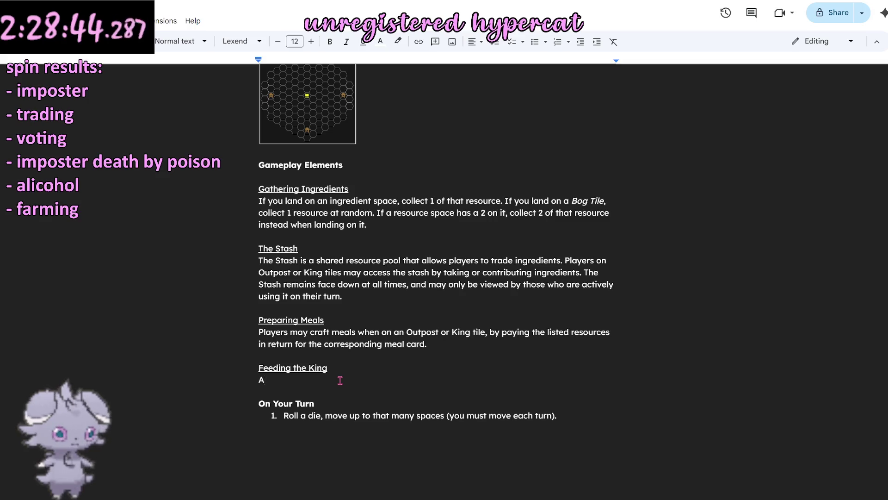
scroll(338, 380, down, 1)
scroll(341, 381, down, 1)
scroll(340, 380, up, 2)
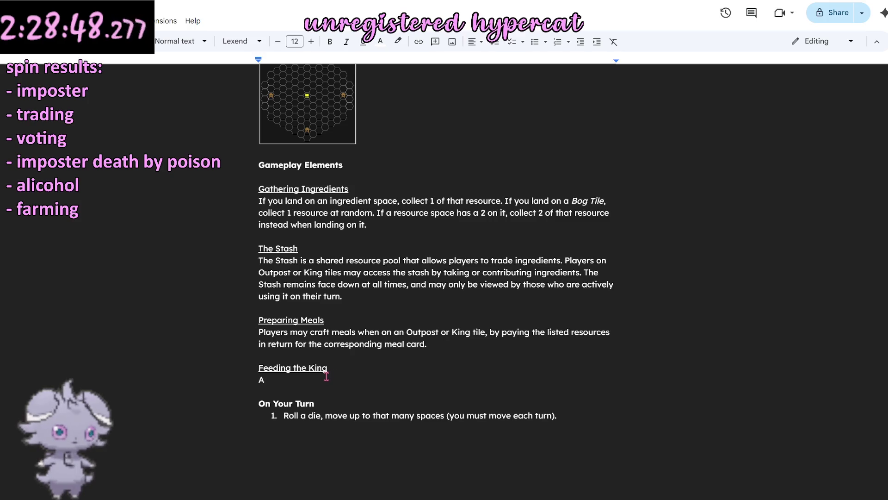
click(305, 392)
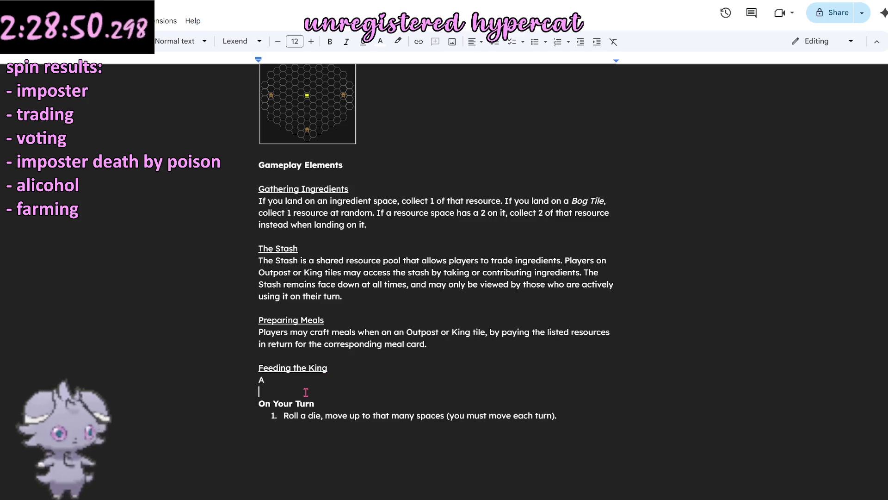
key(Return)
key(Return)
click(296, 379)
key(BackSpace)
text(When)
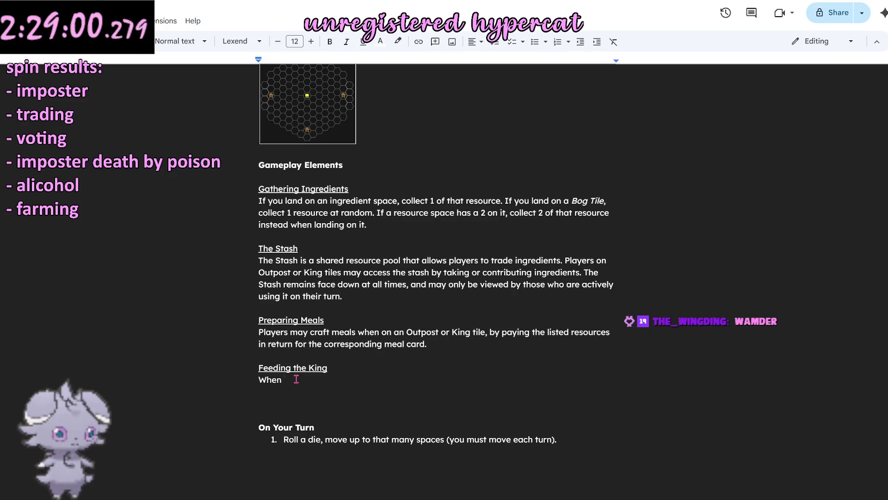
text( on the King tile, players may )
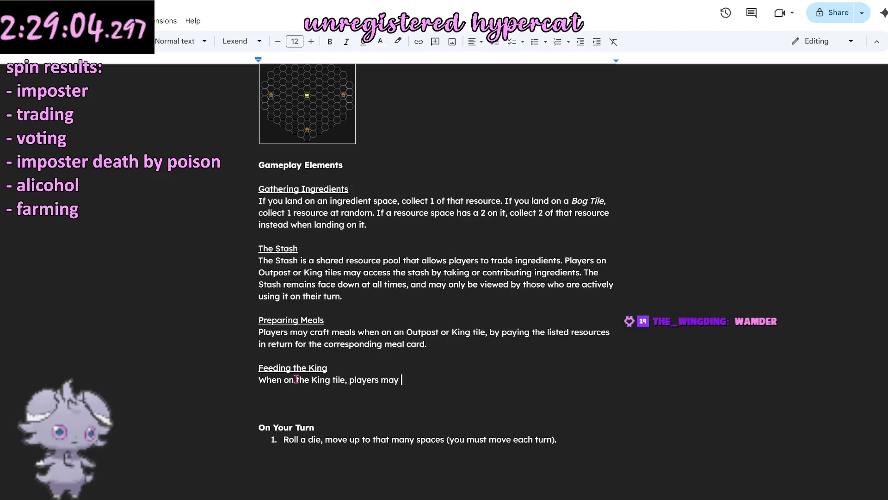
text(add)
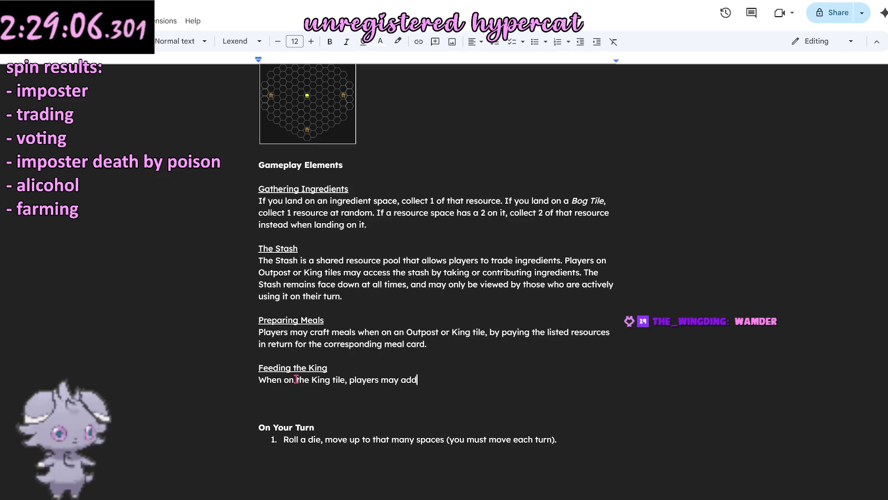
text( their)
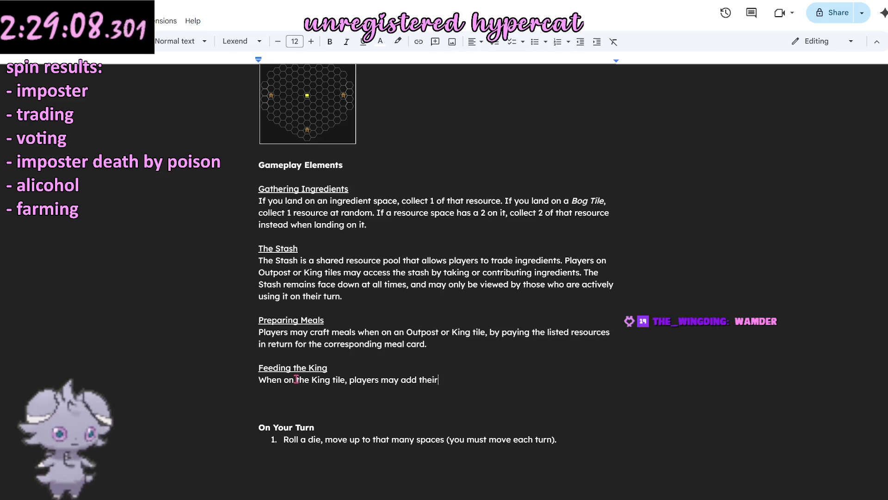
Step: Write the Feeding the King rule: players add cards, then damage and heal the King as shown
key(BackSpace)
key(BackSpace)
key(BackSpace)
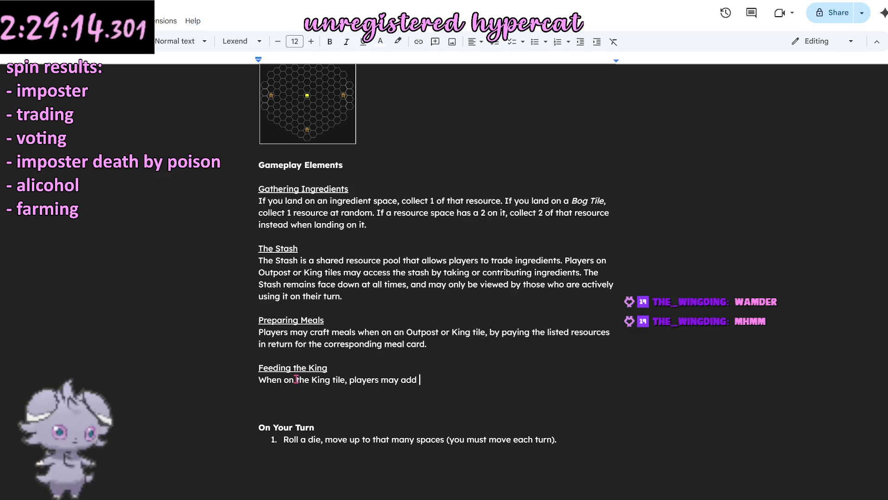
text(u)
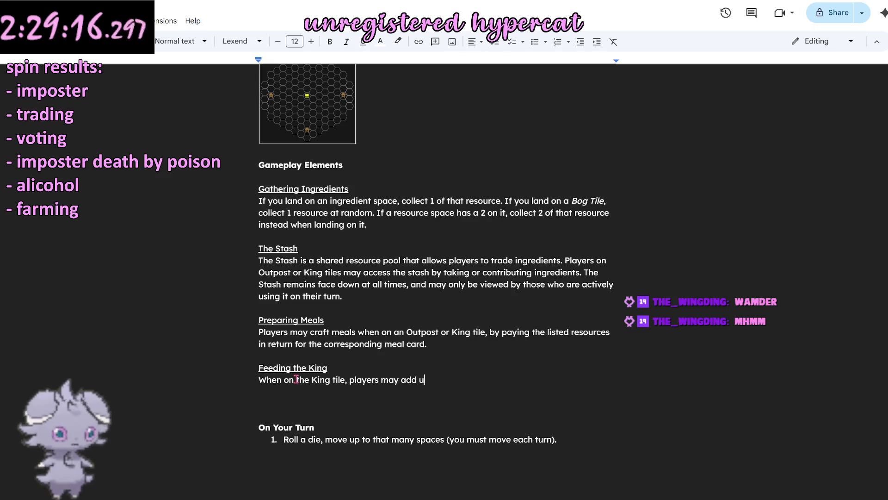
text(p to 1 meal card per turn to the )
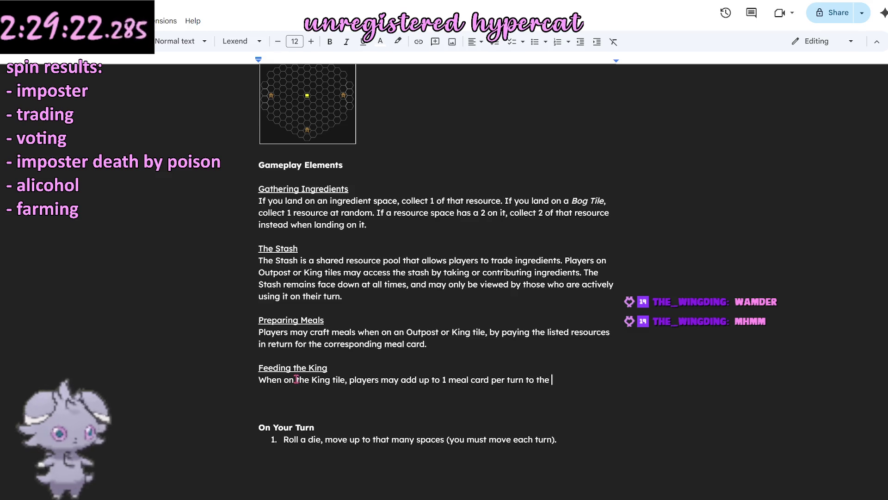
text(fea)
key(BackSpace)
text(eding pile.)
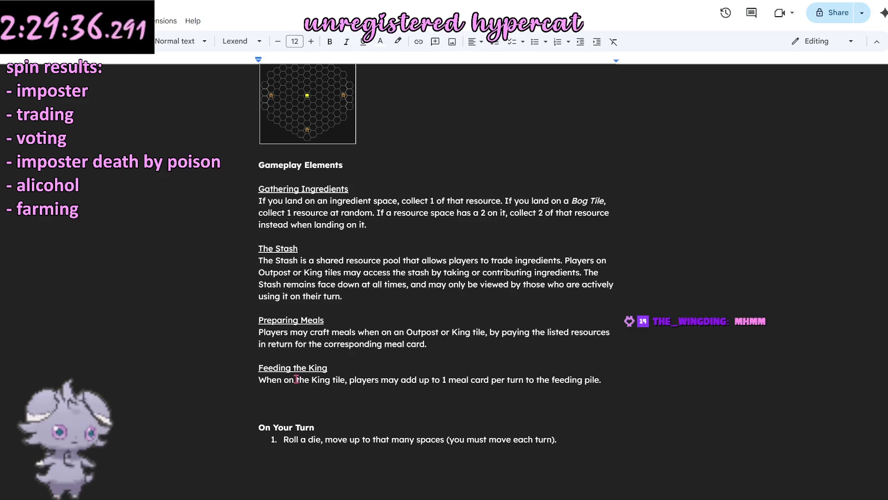
key(Return)
text(Once the feeding pile reac)
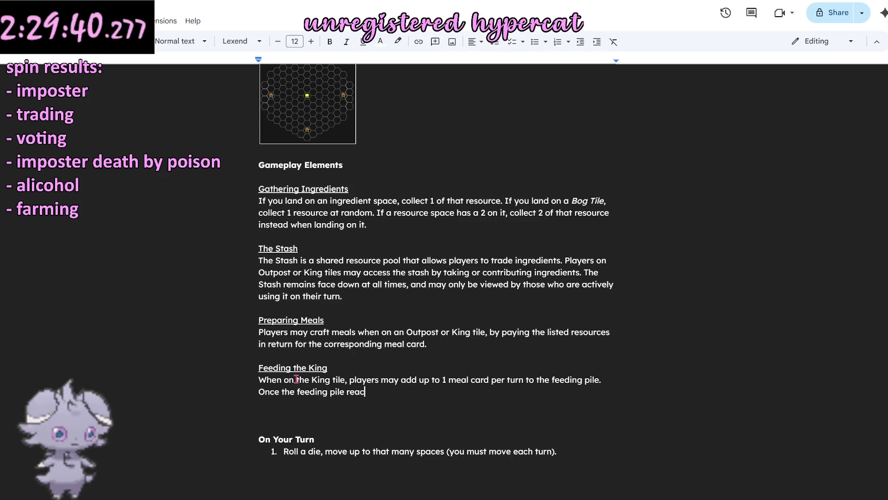
text(hes )
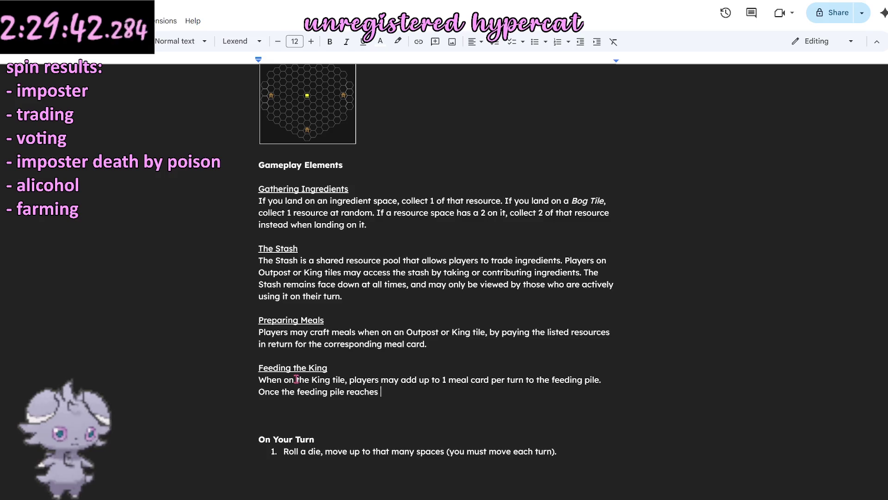
text(5 meals)
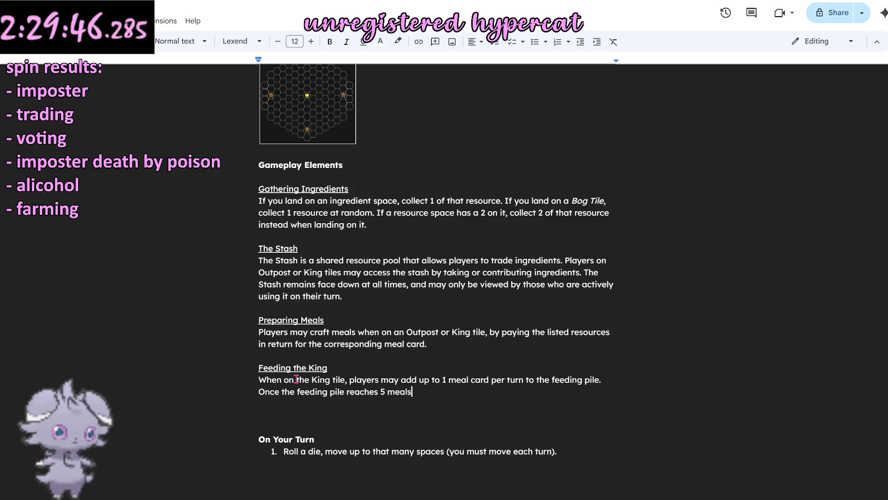
text(, shuffle the pile )
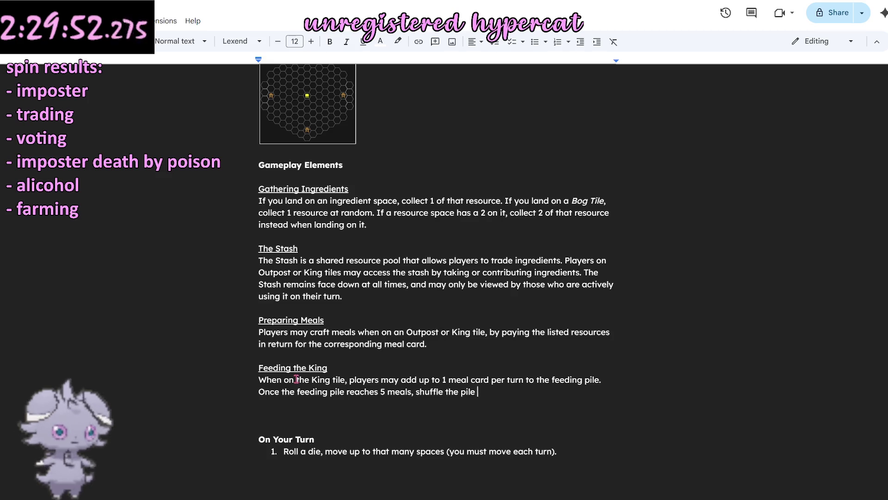
text(and turn them all face up)
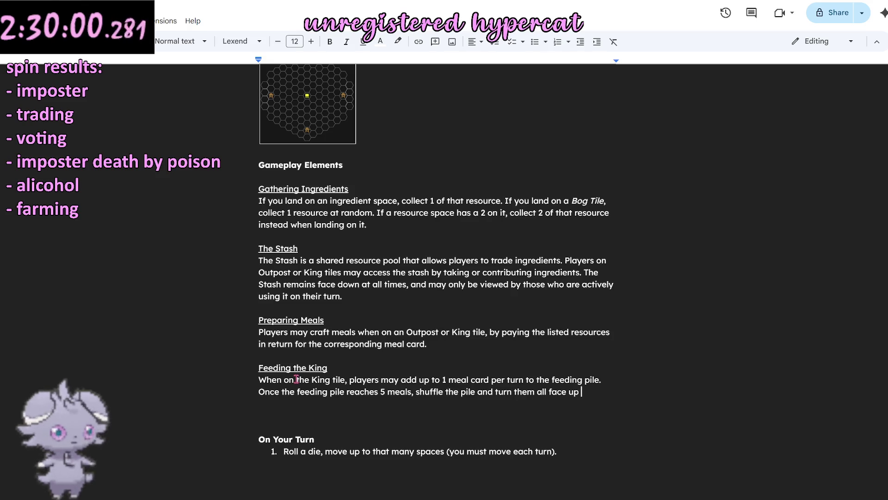
key(BackSpace)
key(BackSpace)
key(BackSpace)
key(BackSpace)
key(BackSpace)
key(BackSpace)
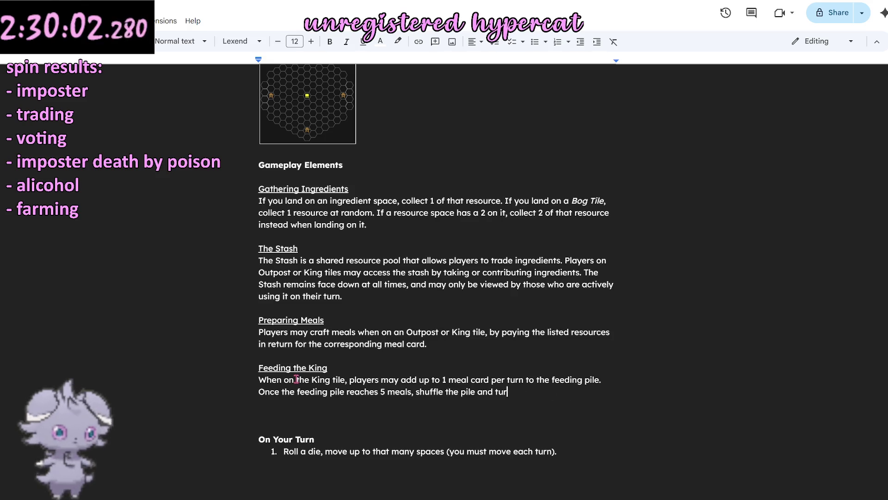
text(n each one dace)
key(BackSpace)
key(BackSpace)
key(BackSpace)
key(BackSpace)
key(BackSpace)
text(fa)
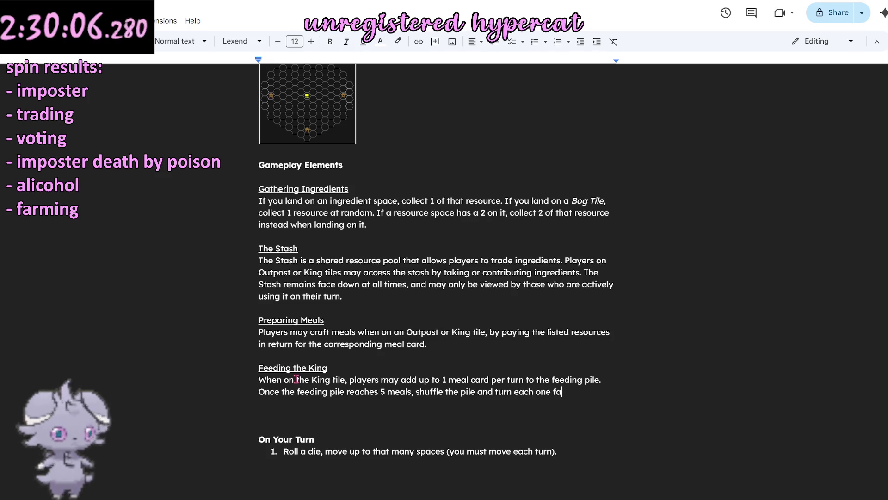
text(ce up one at a time. As you )
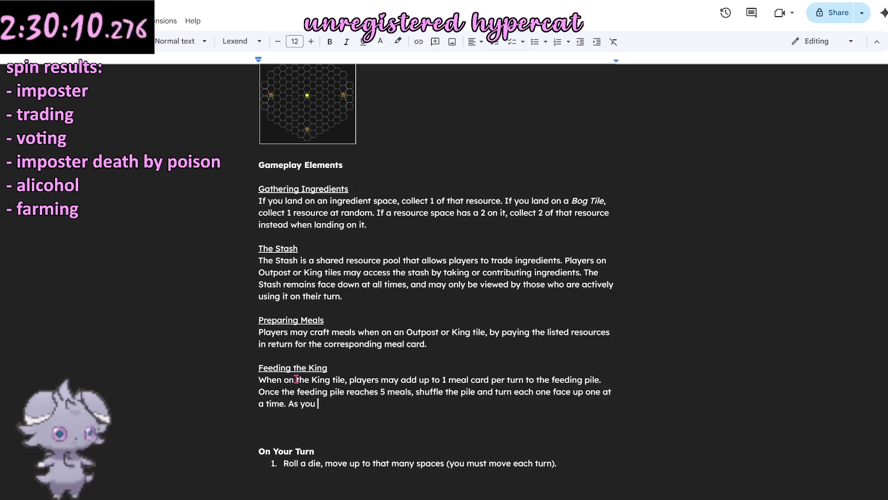
text(do so, )
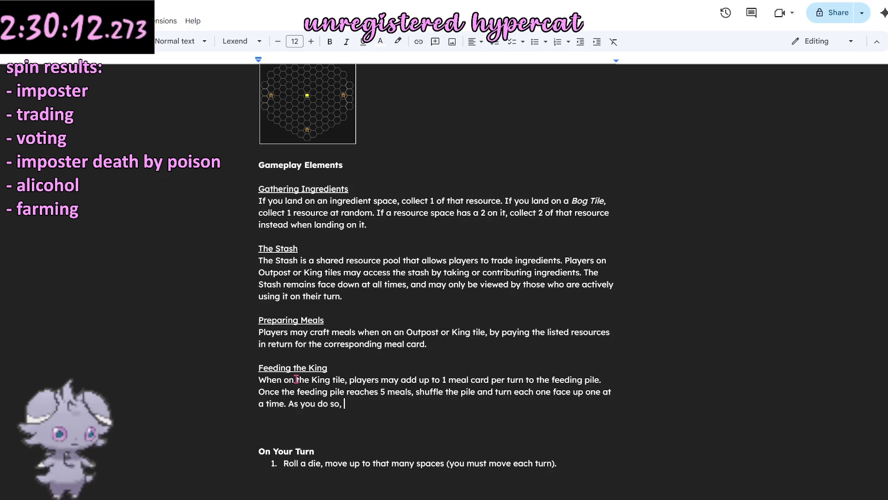
text(th)
key(BackSpace)
key(BackSpace)
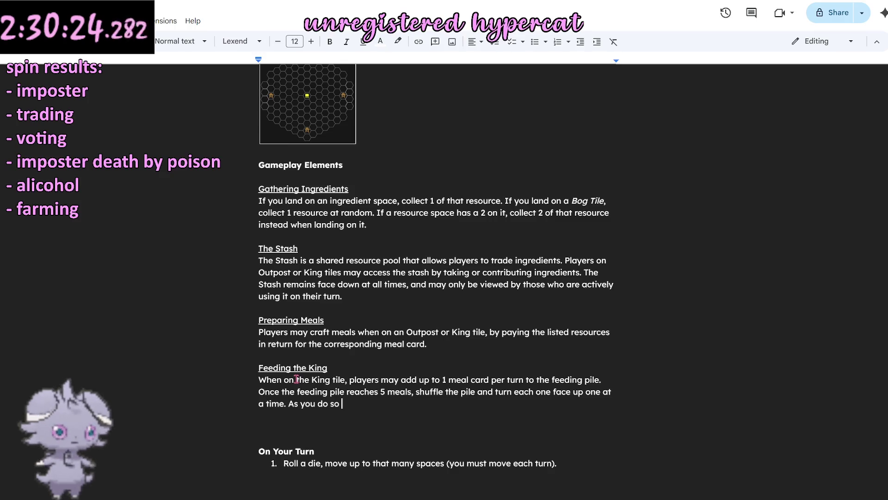
text(damage and heal the King )
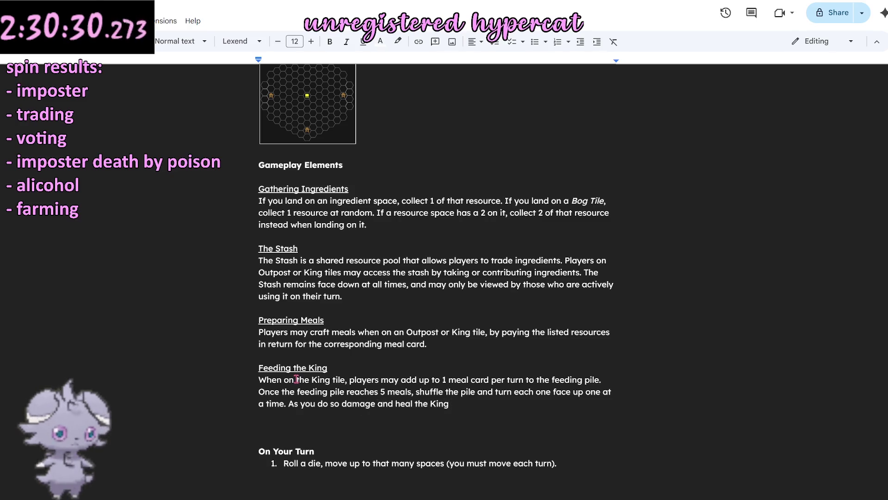
text(as shown on t)
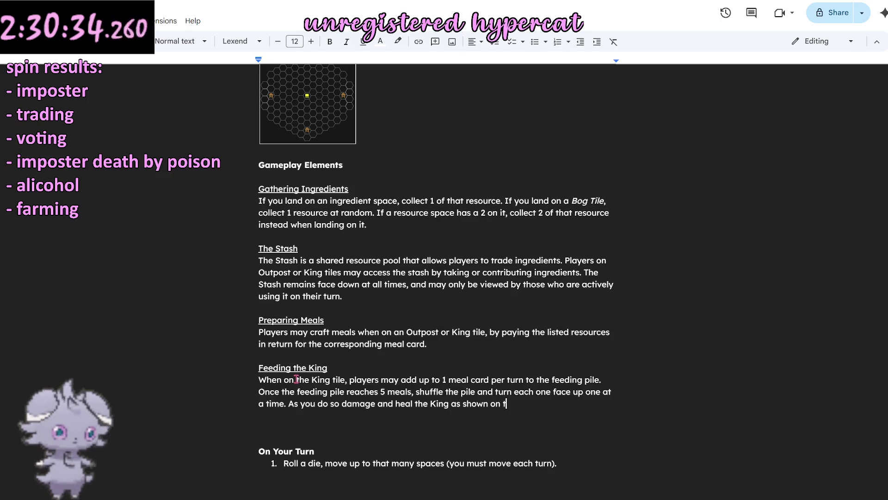
text(he cards.)
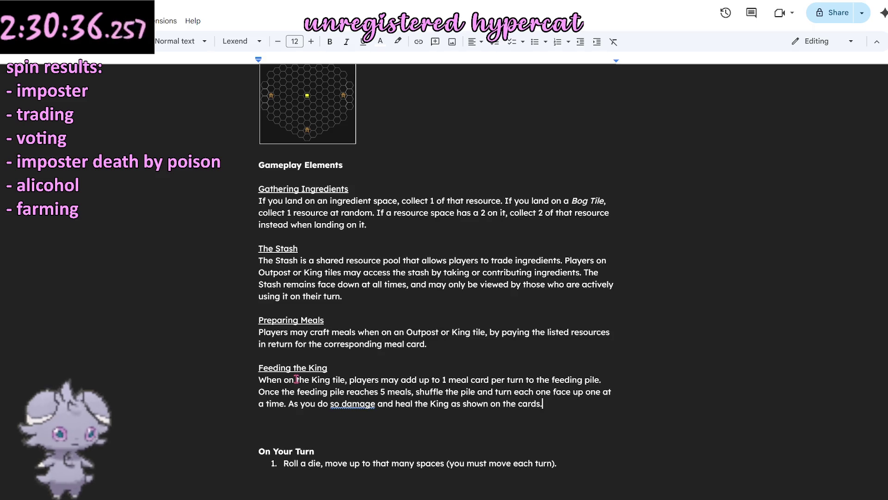
Step: Accept the comma after 'As you do so' and end the rule with 'The feeding pile then resets.'
click(351, 405)
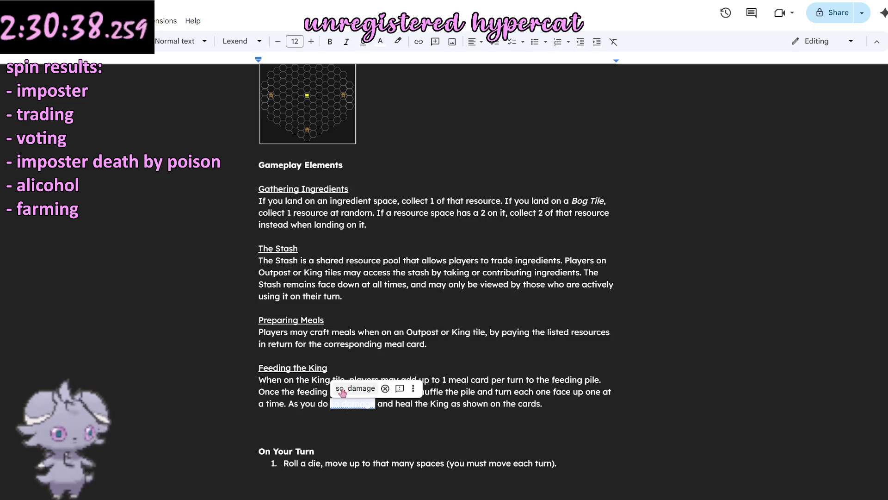
click(344, 390)
triple_click(555, 406)
click(601, 406)
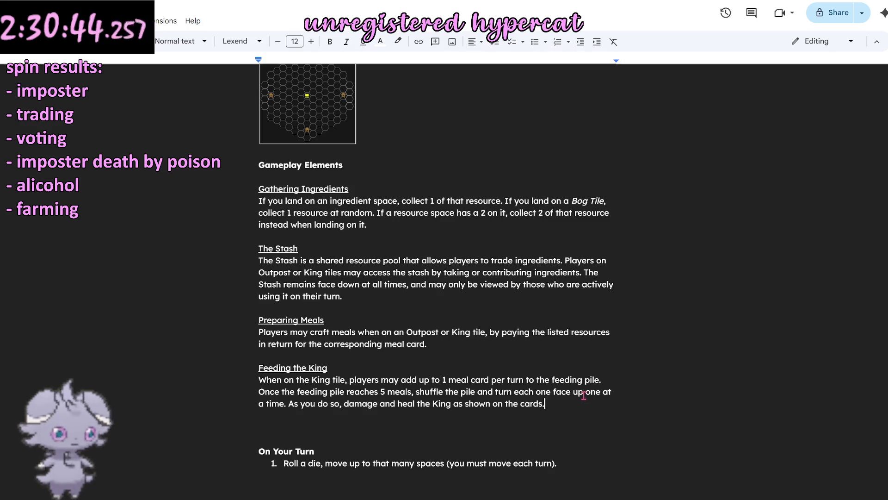
text(he fo)
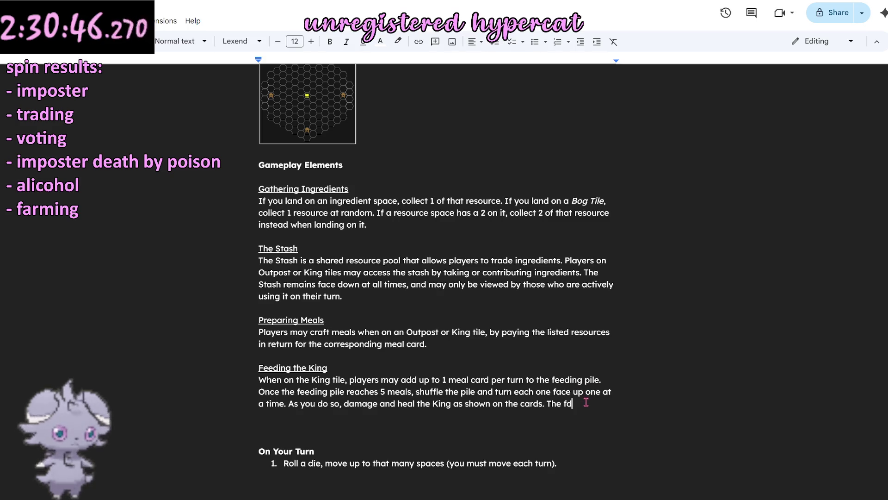
text(eeding pil)
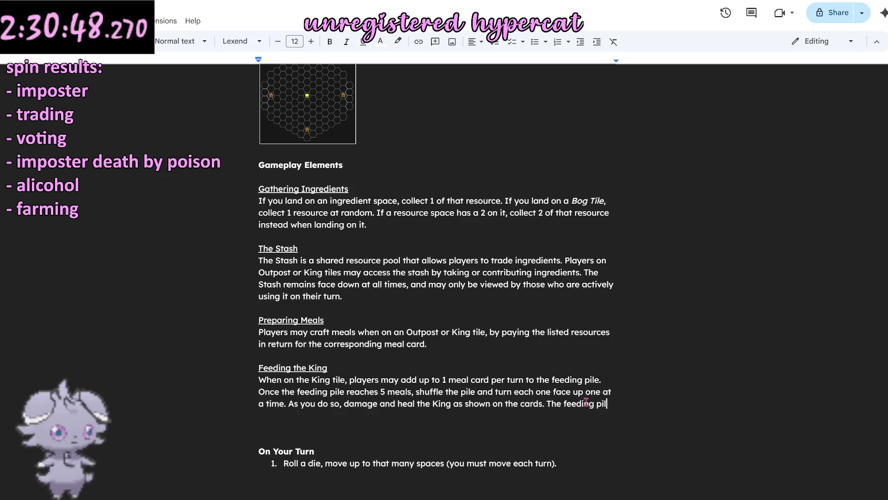
text(then rese)
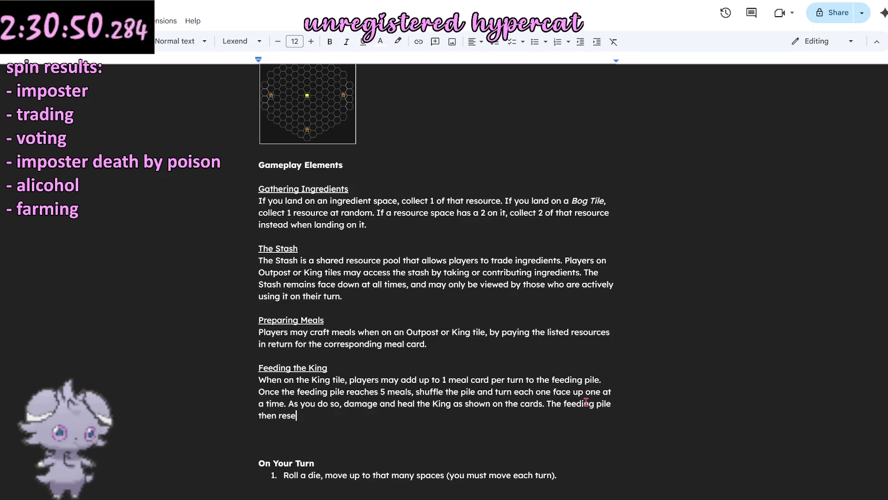
text(ts.)
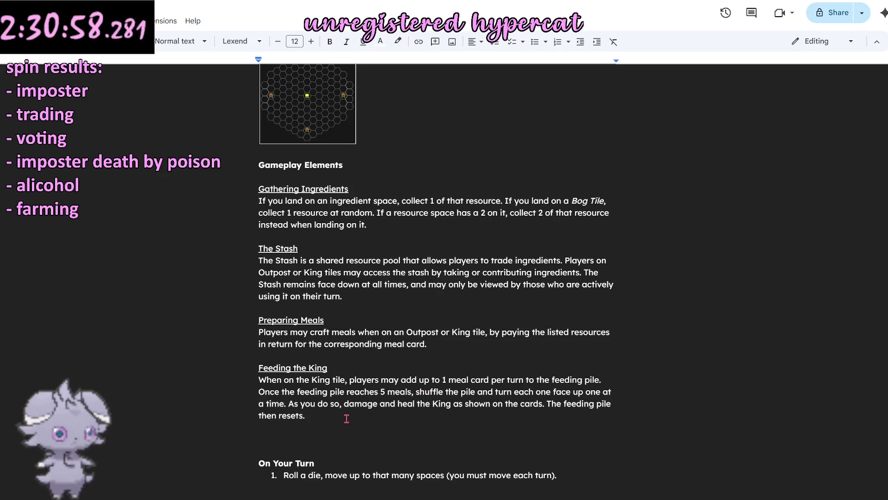
scroll(420, 292, down, 3)
scroll(313, 296, up, 5)
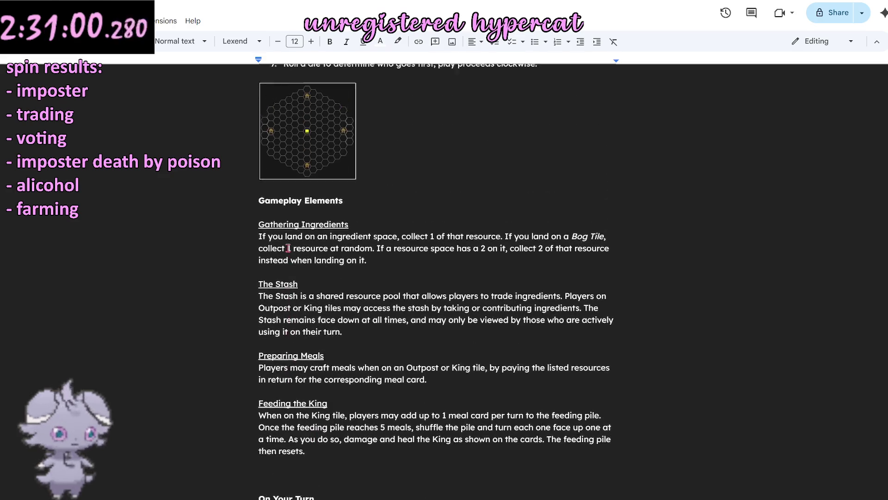
scroll(289, 251, up, 2)
scroll(288, 251, up, 2)
scroll(289, 251, up, 1)
scroll(290, 247, down, 4)
scroll(289, 247, up, 3)
scroll(289, 247, up, 1)
scroll(289, 248, down, 4)
scroll(288, 248, down, 2)
scroll(287, 247, up, 2)
scroll(288, 247, up, 3)
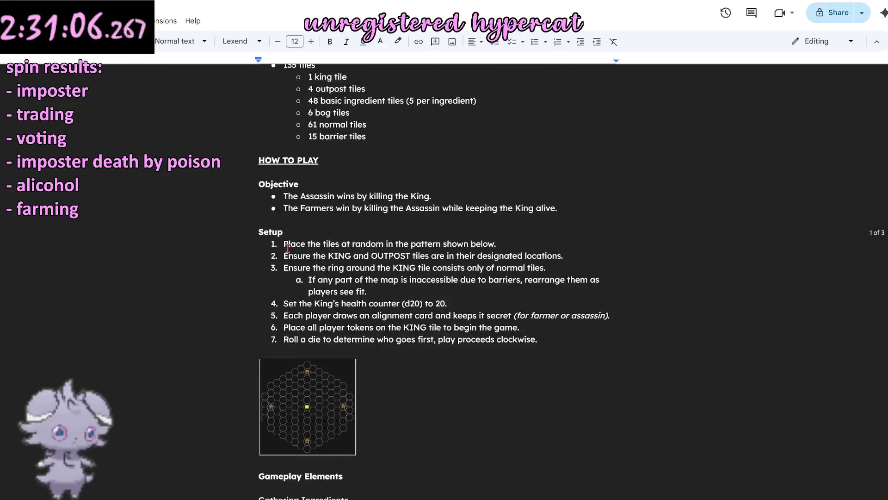
scroll(288, 248, up, 2)
Step: Insert an extra blank line between the Feeding the King rule and On Your Turn
click(436, 301)
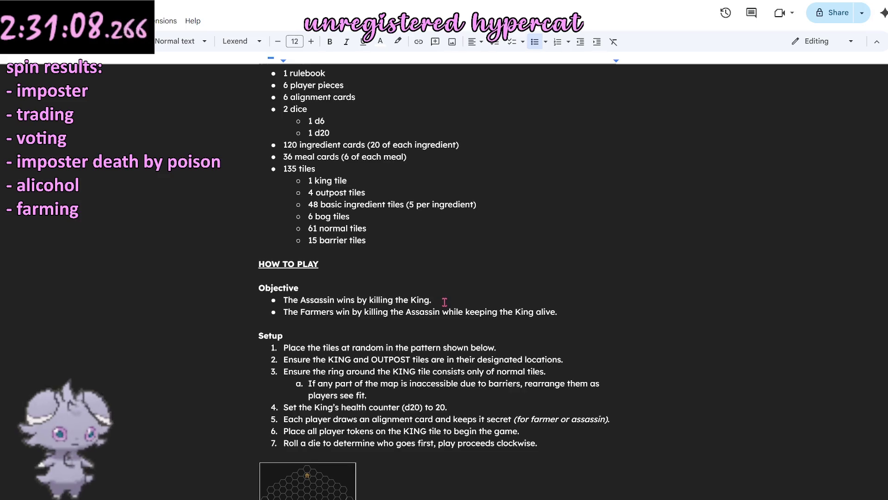
scroll(443, 304, down, 4)
scroll(439, 308, down, 2)
scroll(438, 307, up, 2)
scroll(439, 307, up, 1)
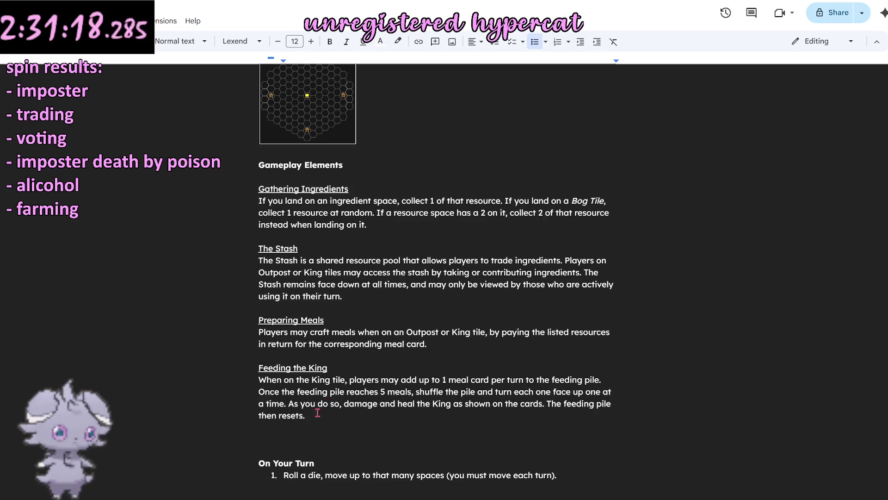
drag(317, 415, 297, 353)
click(309, 349)
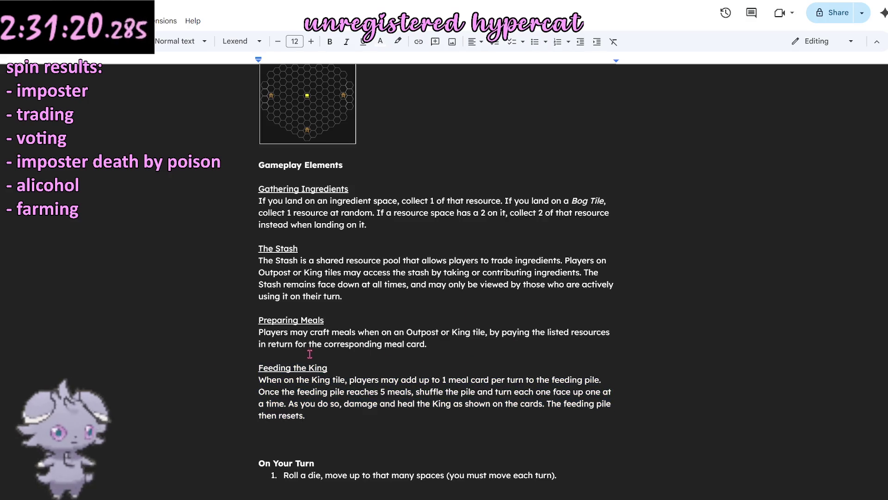
scroll(309, 349, down, 3)
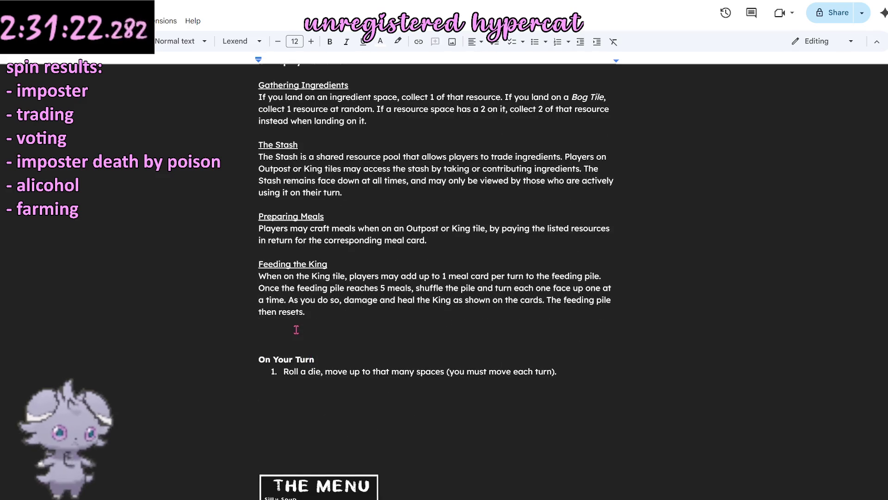
key(Return)
scroll(393, 355, up, 3)
scroll(393, 354, up, 1)
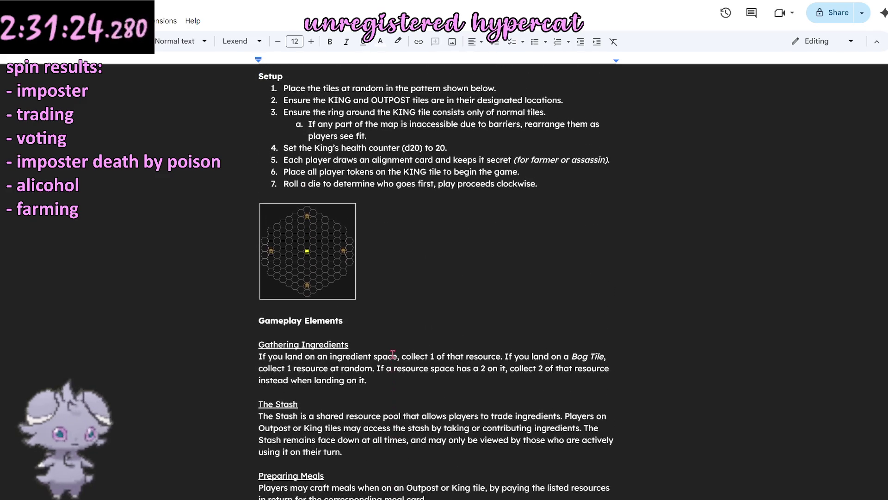
scroll(370, 307, down, 3)
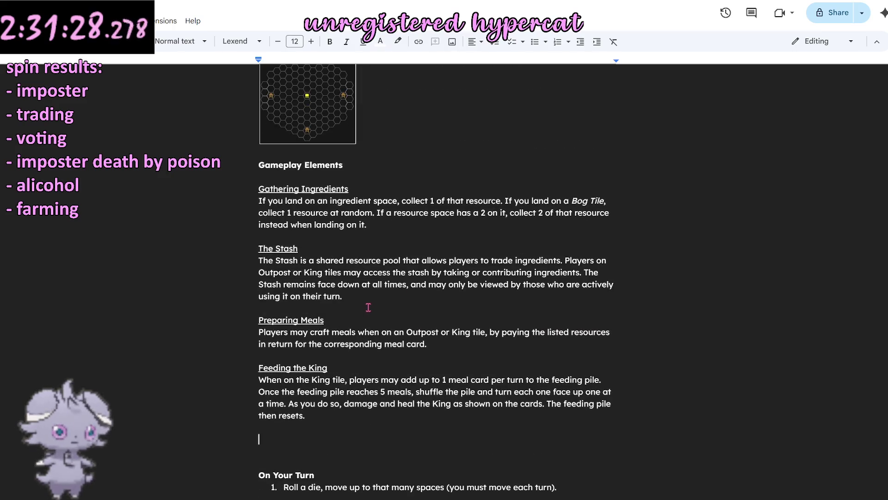
scroll(243, 259, up, 5)
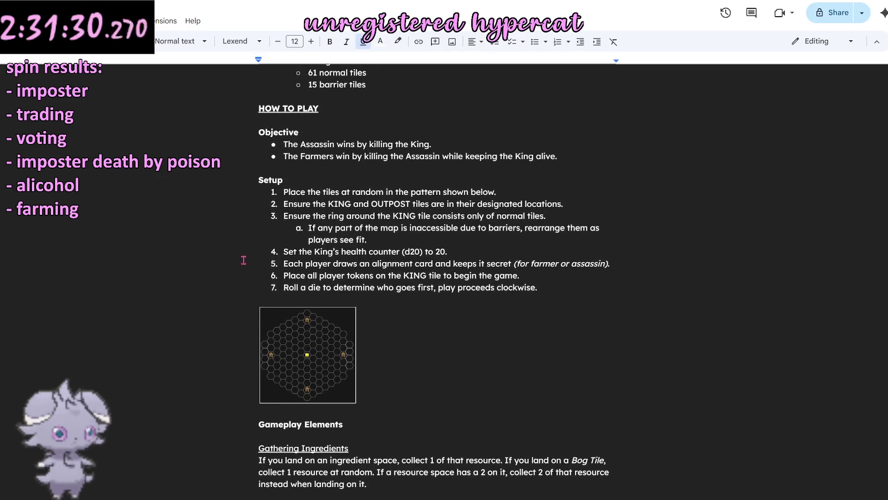
drag(245, 180, 432, 355)
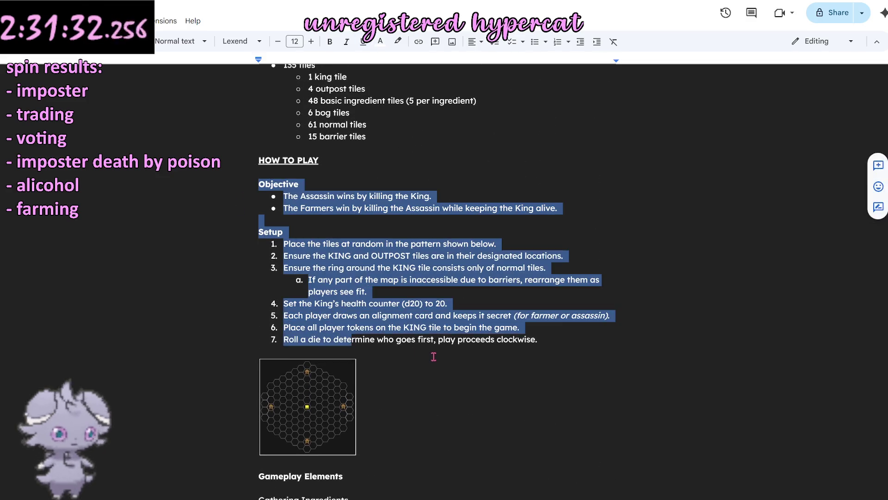
click(432, 355)
scroll(433, 357, down, 3)
click(254, 384)
key(BackSpace)
key(Down)
scroll(416, 374, down, 2)
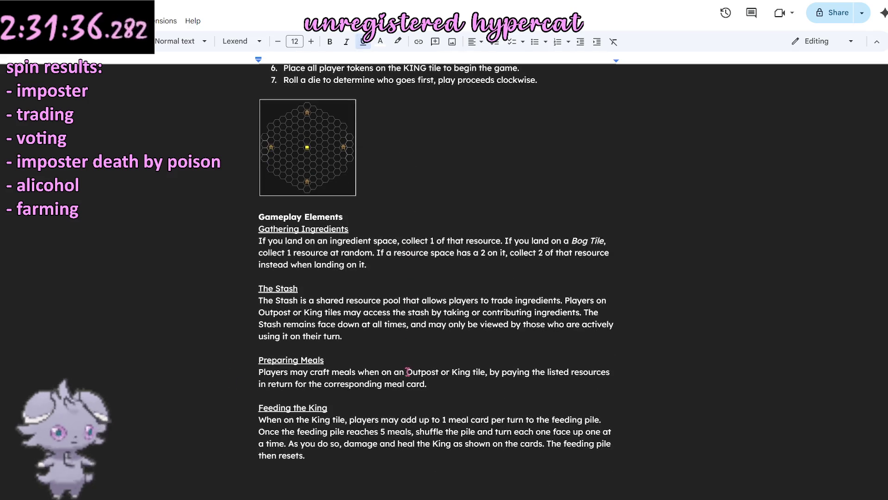
key(ctrl+z)
key(Up)
key(Up)
scroll(406, 229, up, 5)
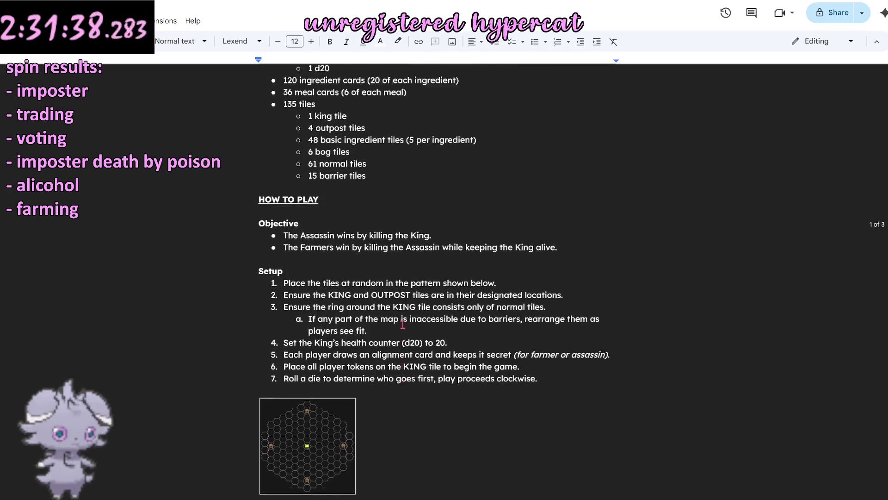
click(297, 288)
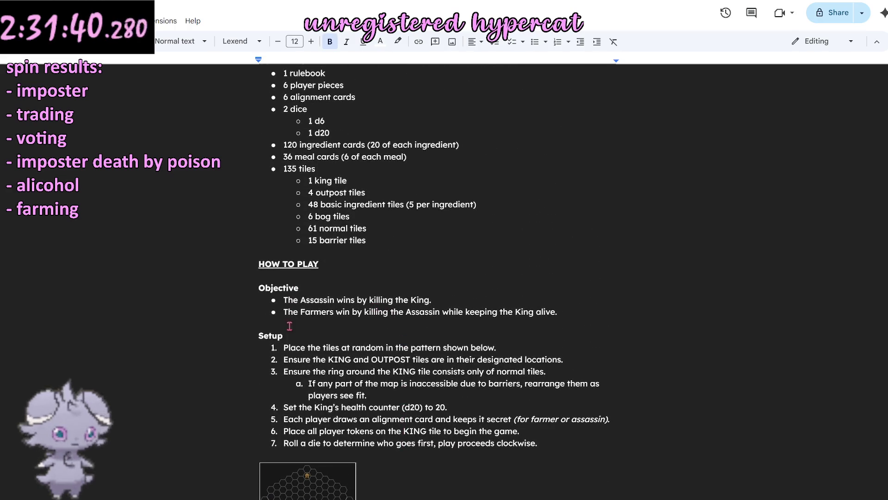
double_click(276, 290)
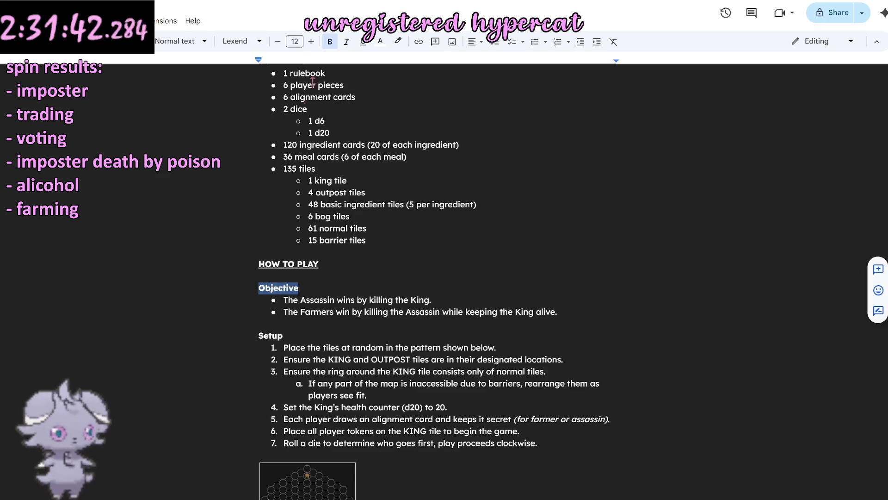
click(336, 263)
Step: Set HOW TO PLAY to size 16 and the Objective and Setup headings to size 14
triple_click(320, 264)
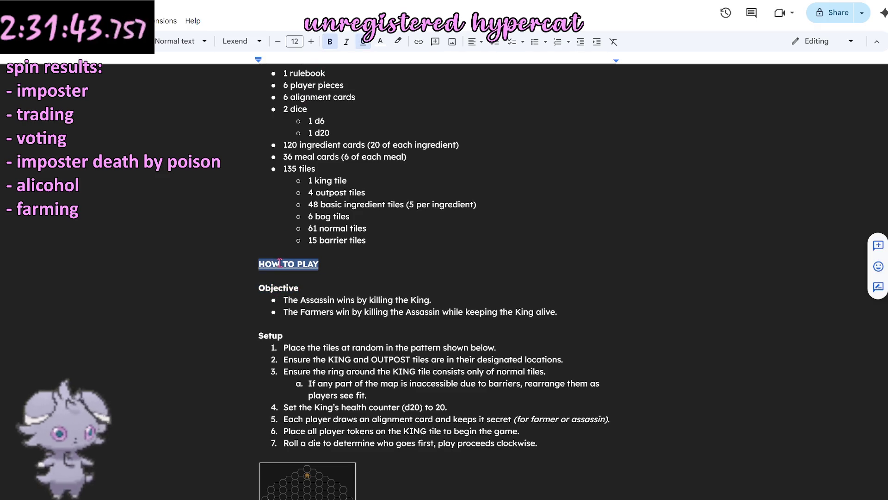
click(295, 41)
text(16)
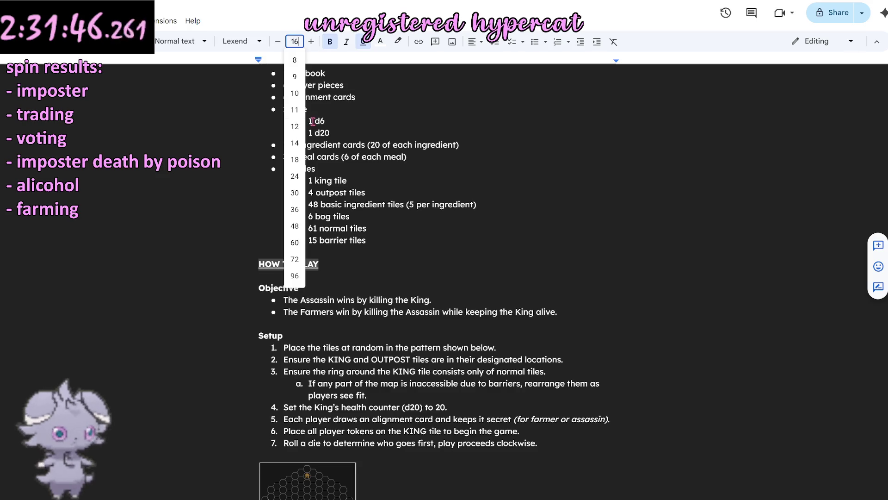
key(Return)
double_click(278, 291)
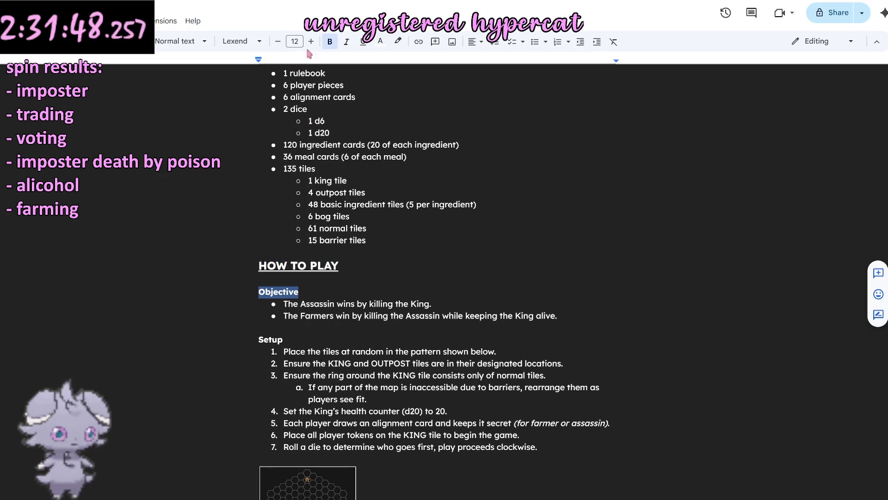
click(295, 41)
text(14)
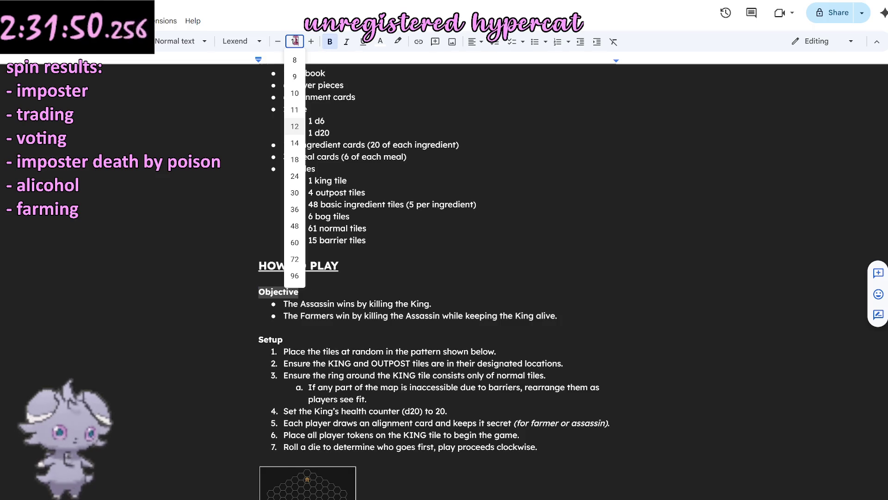
key(Return)
click(269, 342)
double_click(269, 342)
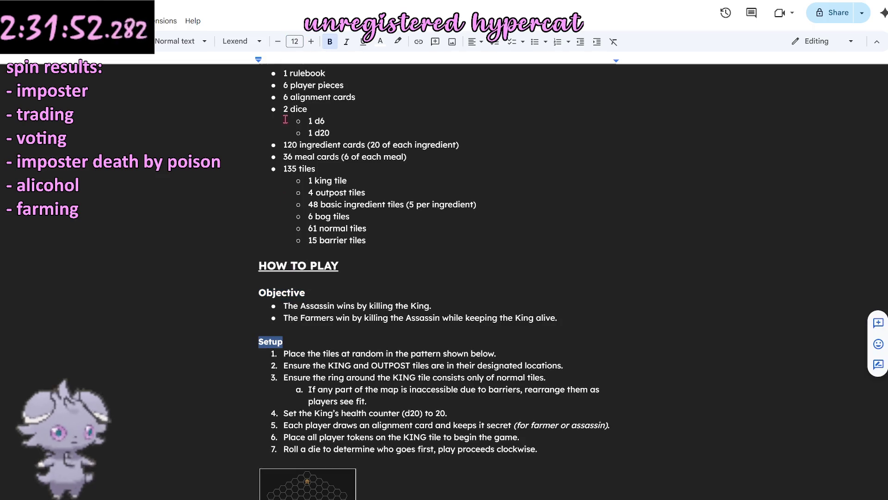
click(311, 41)
click(390, 248)
scroll(389, 248, down, 2)
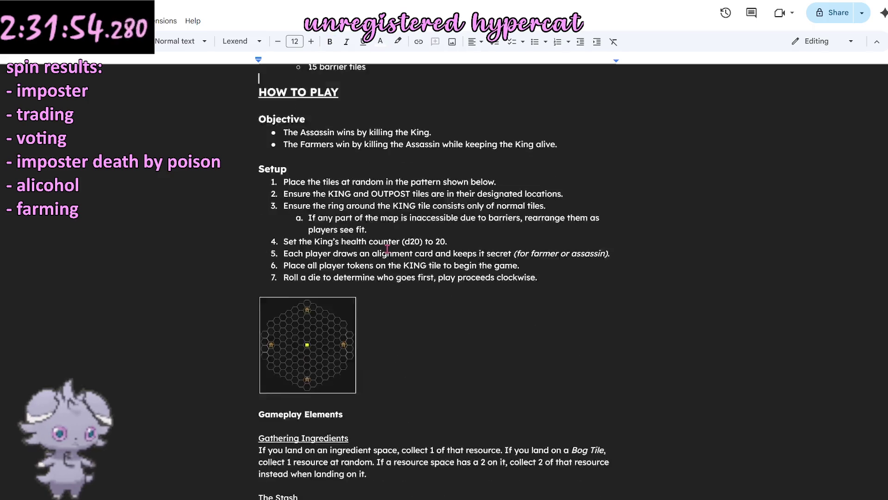
scroll(333, 264, down, 2)
Step: Enlarge Gameplay Elements and On Your Turn, drop the blank line, and show the outline panel
triple_click(290, 278)
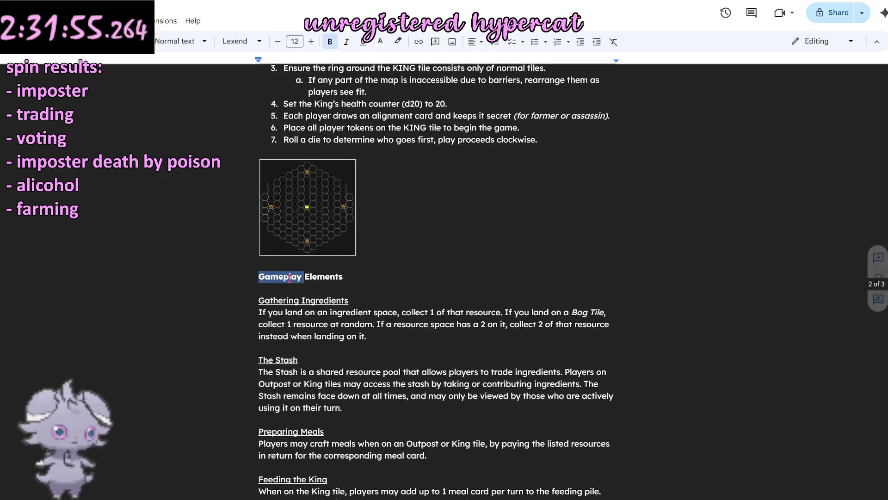
click(311, 41)
click(296, 291)
key(BackSpace)
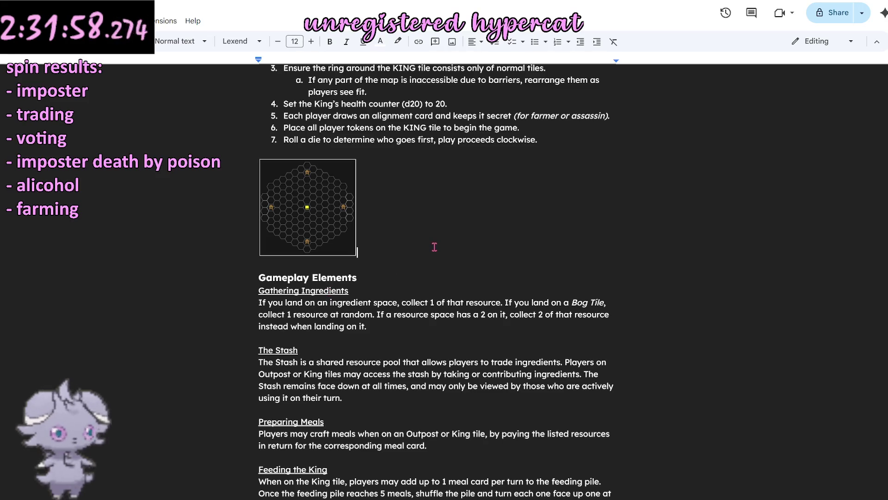
scroll(432, 245, down, 2)
scroll(432, 252, down, 2)
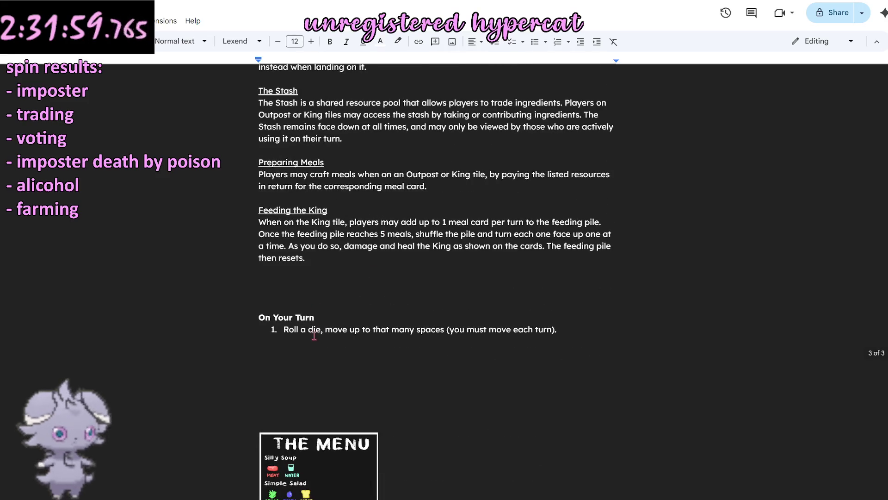
triple_click(286, 317)
click(311, 41)
click(339, 287)
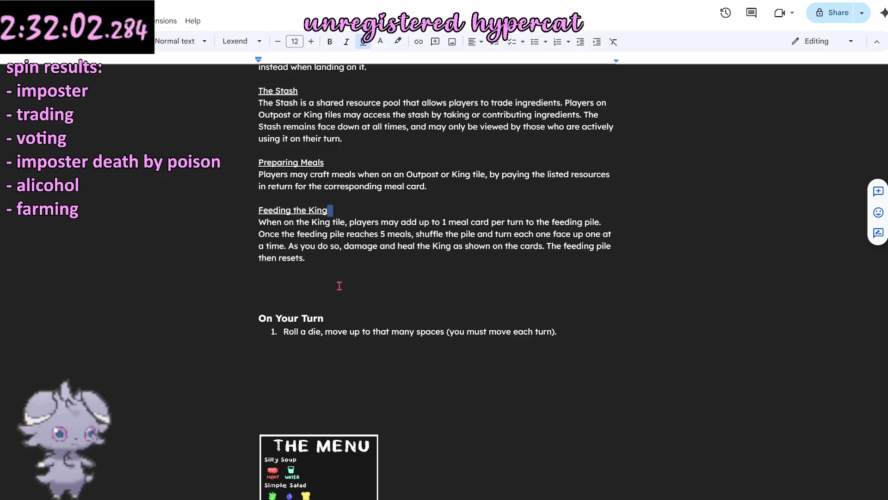
scroll(341, 287, down, 3)
scroll(342, 287, up, 10)
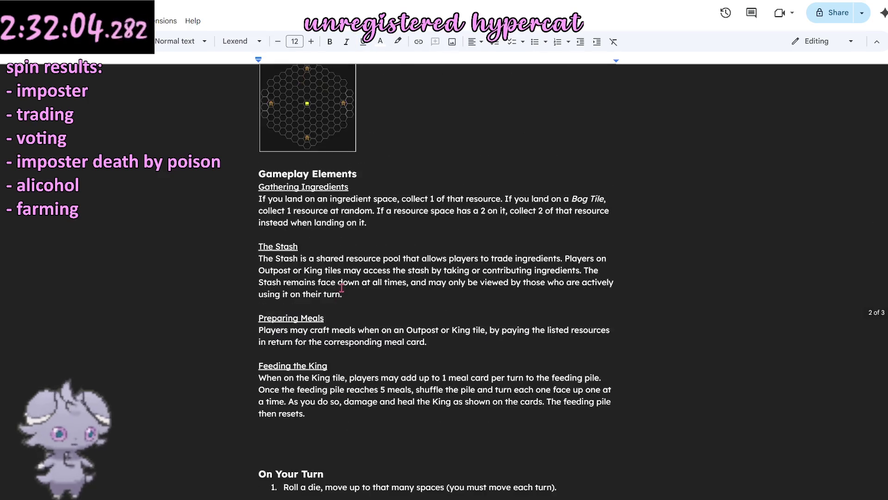
click(21, 78)
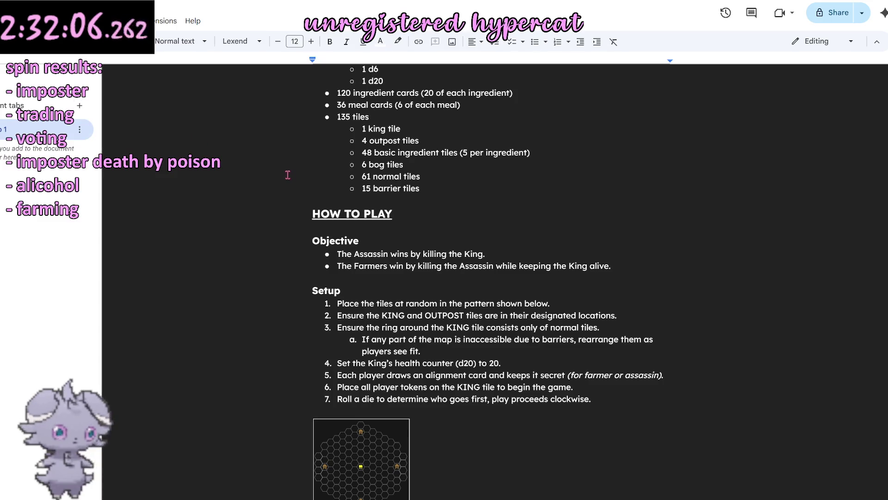
scroll(278, 173, up, 1)
scroll(276, 184, up, 3)
scroll(275, 194, up, 1)
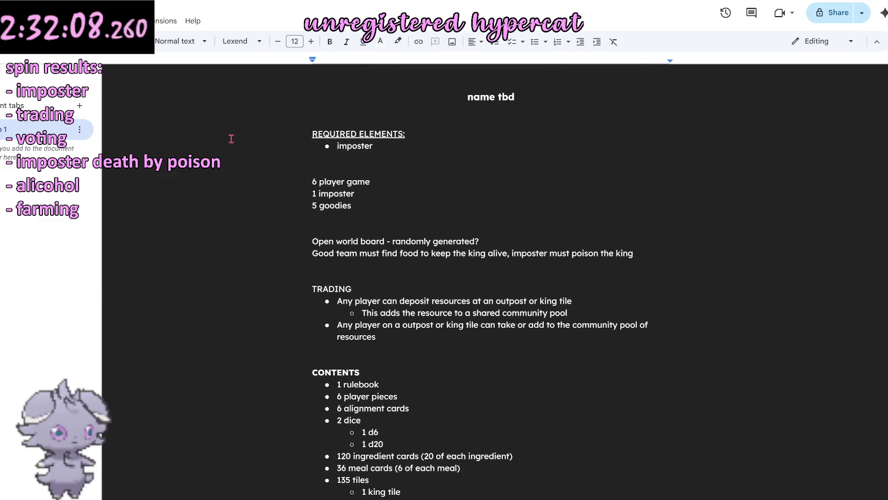
scroll(317, 254, down, 2)
scroll(327, 264, down, 2)
scroll(327, 264, down, 2)
scroll(326, 264, up, 3)
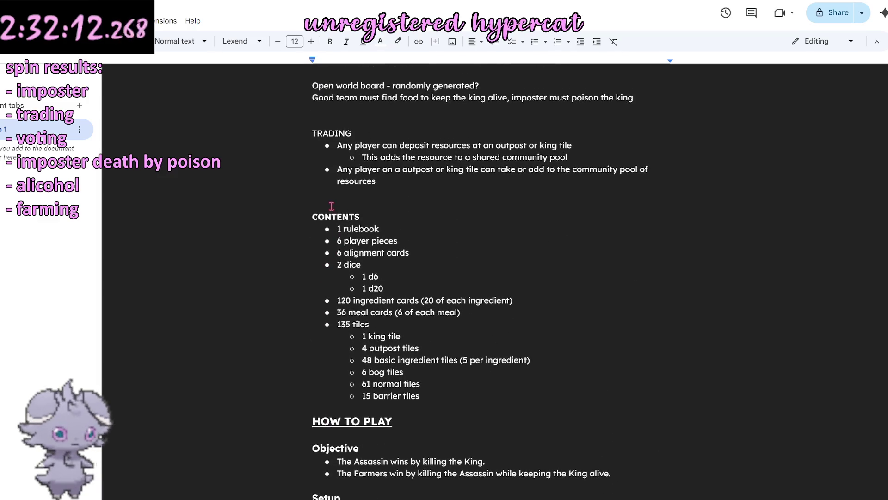
double_click(323, 218)
text(Contents)
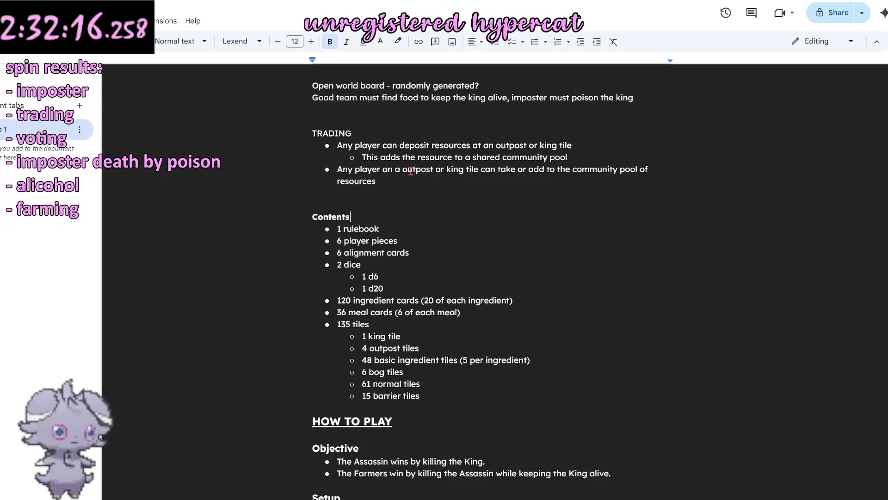
Step: Enlarge the retyped Contents heading and update Heading 1 to match it
double_click(335, 217)
click(310, 40)
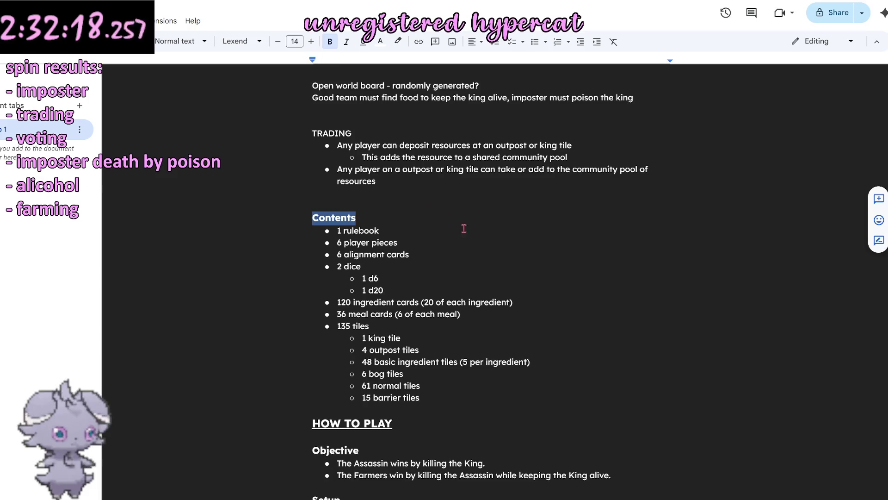
click(469, 233)
scroll(474, 239, down, 3)
scroll(472, 244, up, 2)
double_click(333, 165)
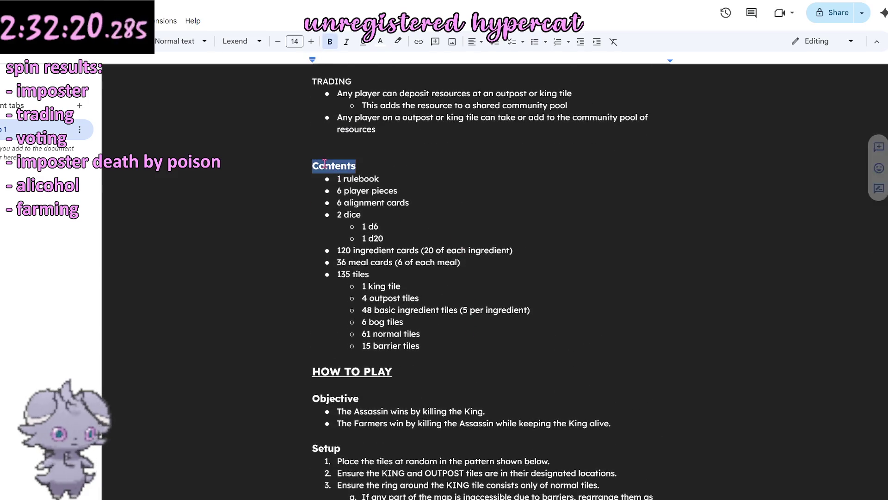
click(200, 42)
mouse_move(187, 142)
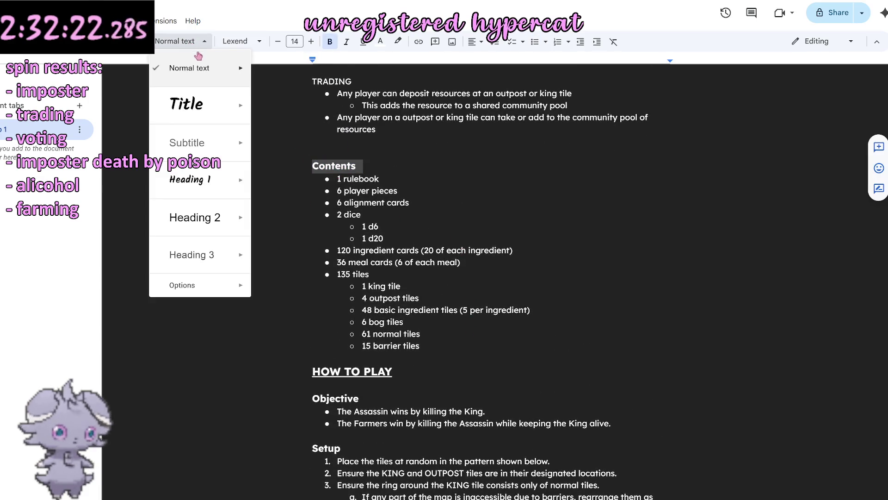
click(296, 200)
click(490, 188)
click(335, 166)
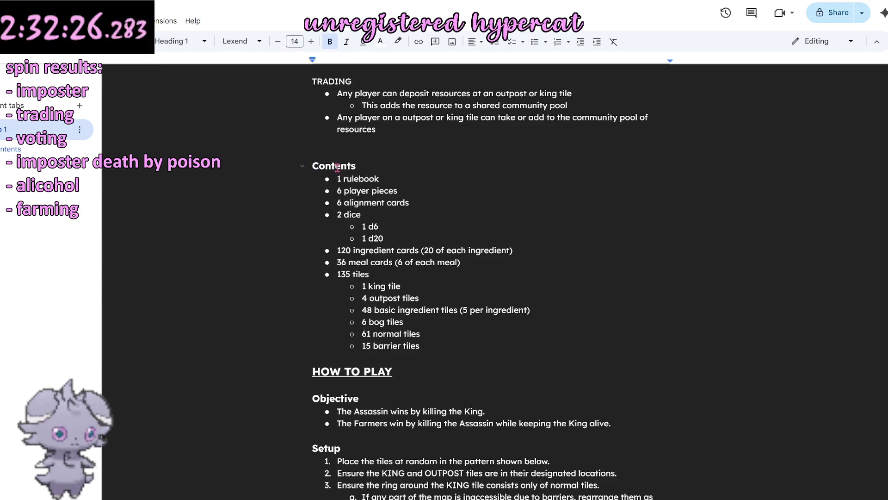
scroll(336, 397, up, 1)
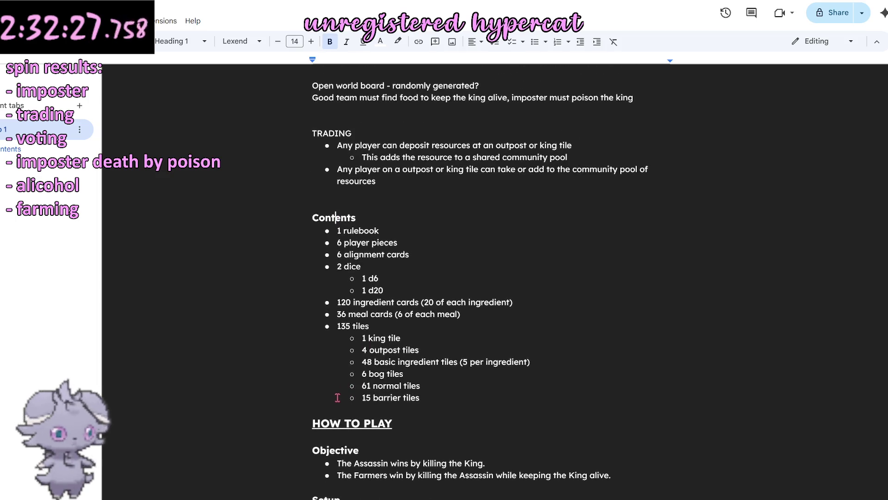
Step: Update Subtitle to match HOW TO PLAY and Heading 2 to match Contents
double_click(334, 421)
triple_click(334, 420)
click(204, 42)
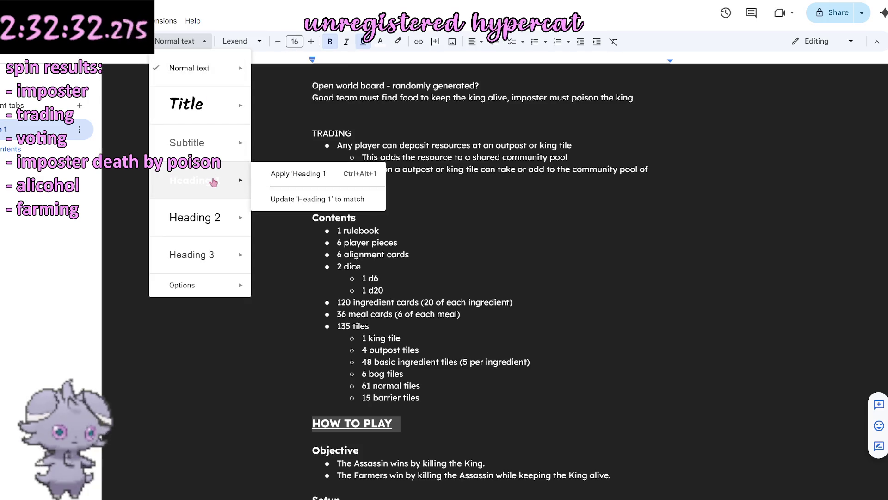
mouse_move(188, 142)
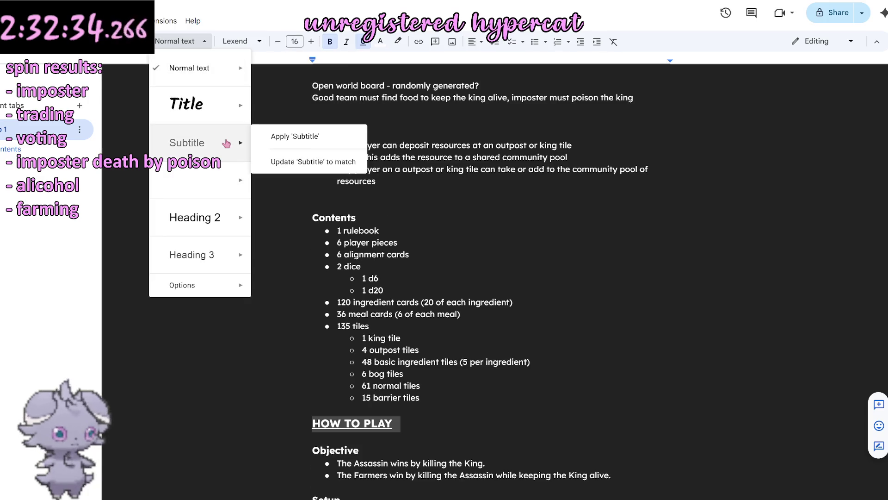
click(317, 164)
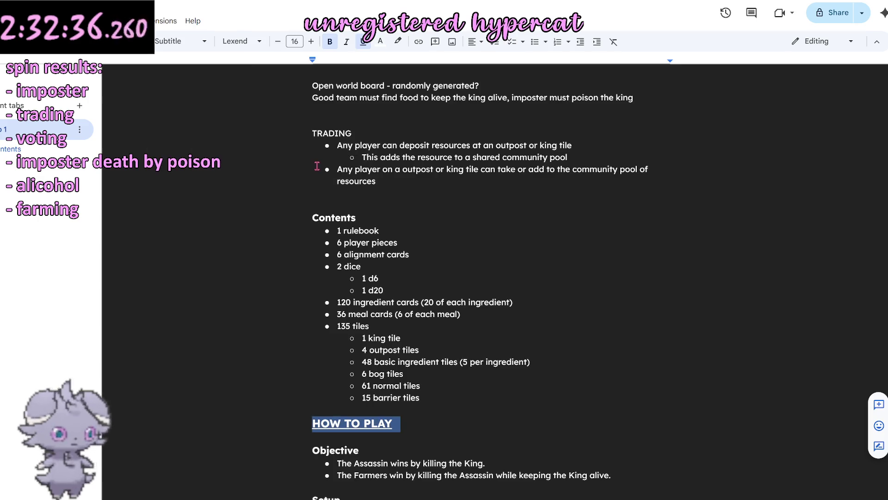
click(408, 244)
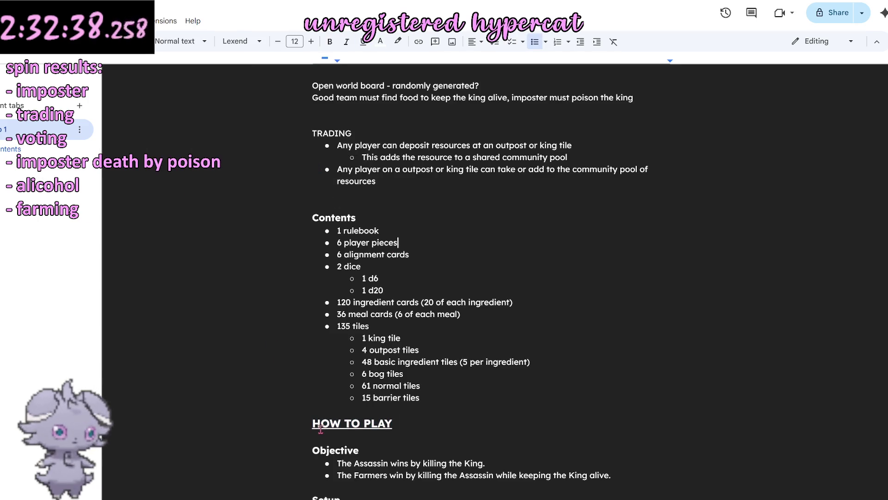
double_click(321, 220)
click(181, 41)
mouse_move(195, 218)
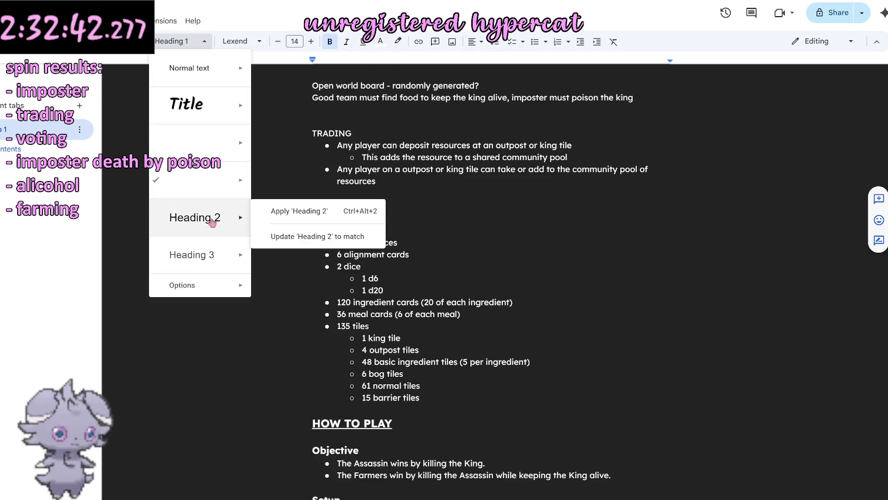
click(291, 240)
Step: Update Heading 1 to match the HOW TO PLAY line so it joins the outline
triple_click(352, 422)
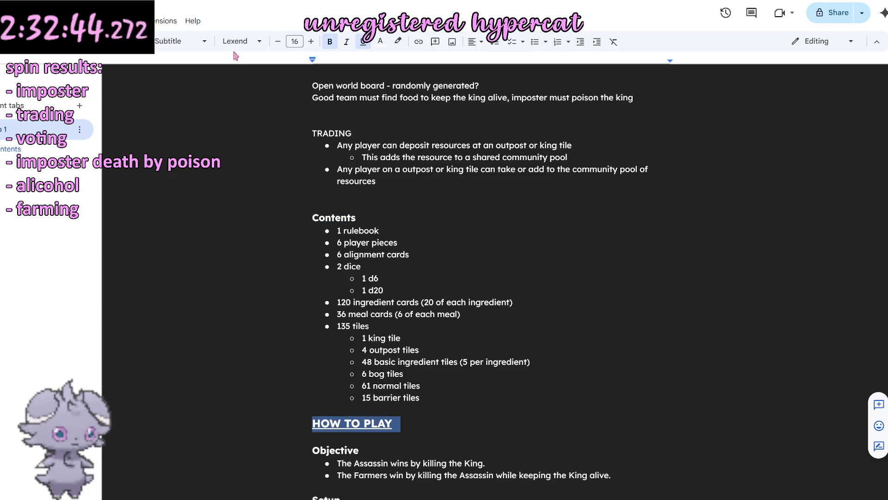
click(191, 43)
mouse_move(195, 180)
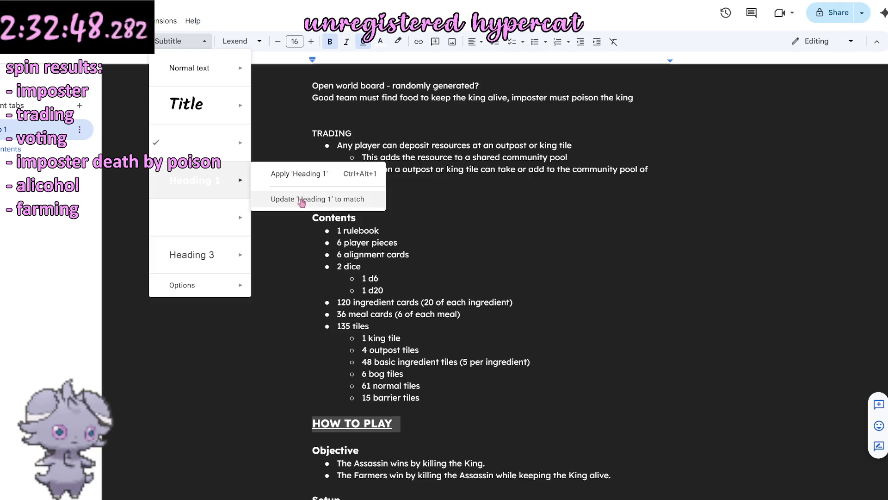
click(326, 199)
click(458, 209)
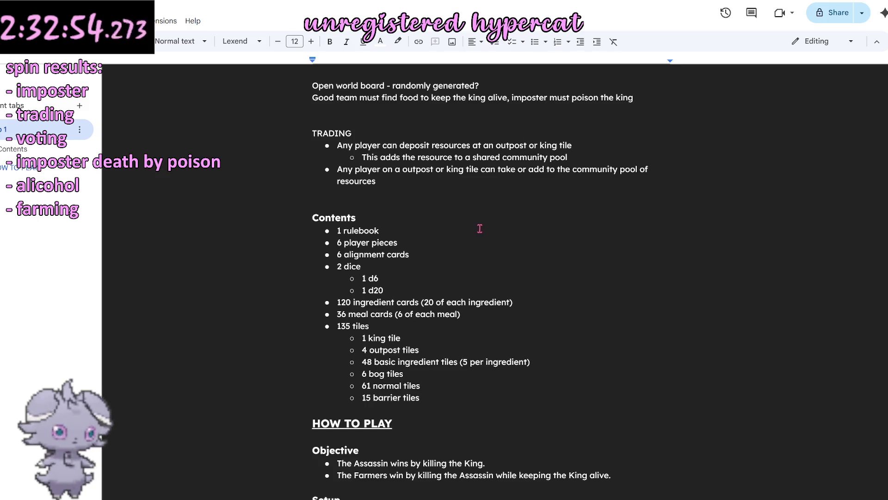
scroll(474, 240, down, 3)
scroll(388, 298, down, 2)
Step: Make Setup, Gameplay Elements and On Your Turn Heading 2, leaving Objective unchanged
double_click(336, 294)
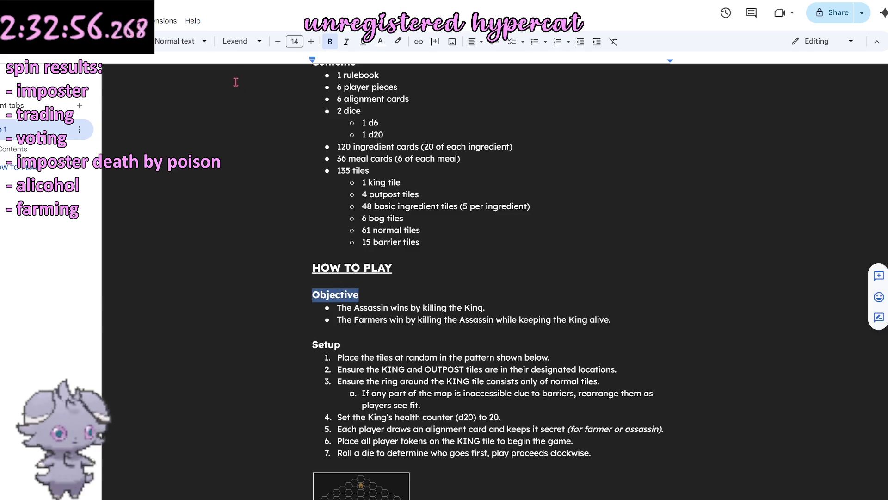
click(179, 41)
mouse_move(198, 180)
key(Escape)
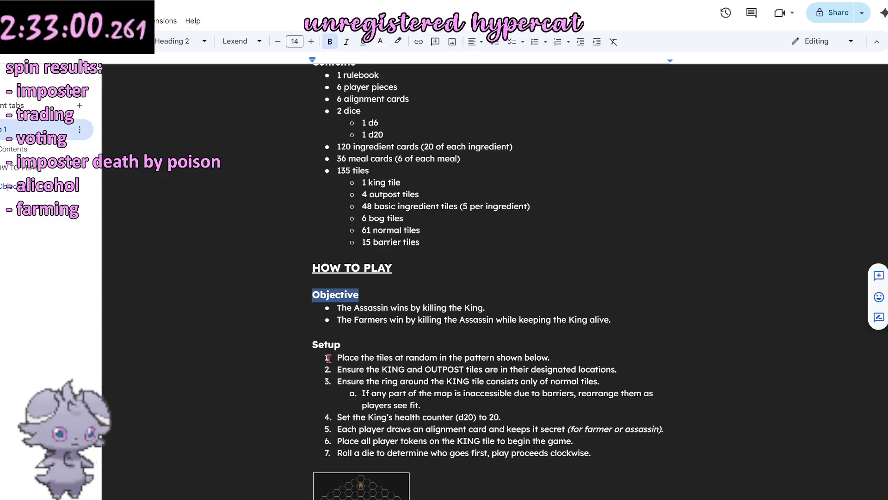
double_click(326, 345)
click(192, 44)
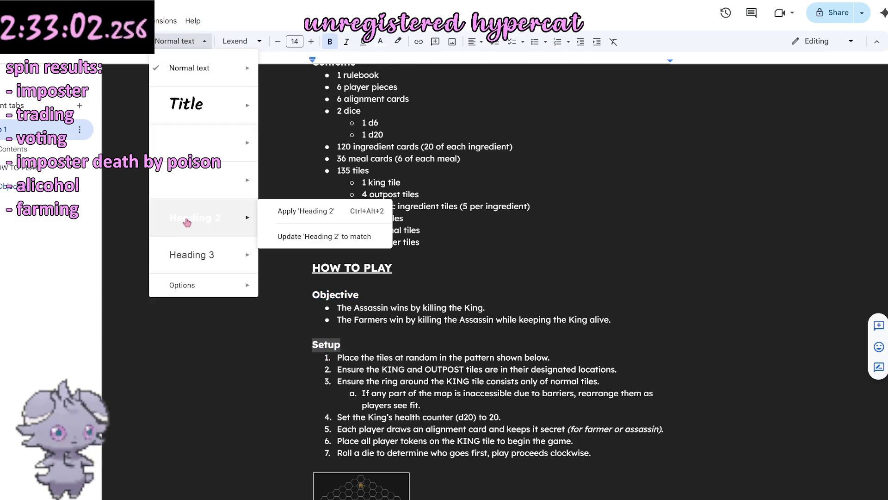
click(187, 215)
scroll(341, 324, down, 4)
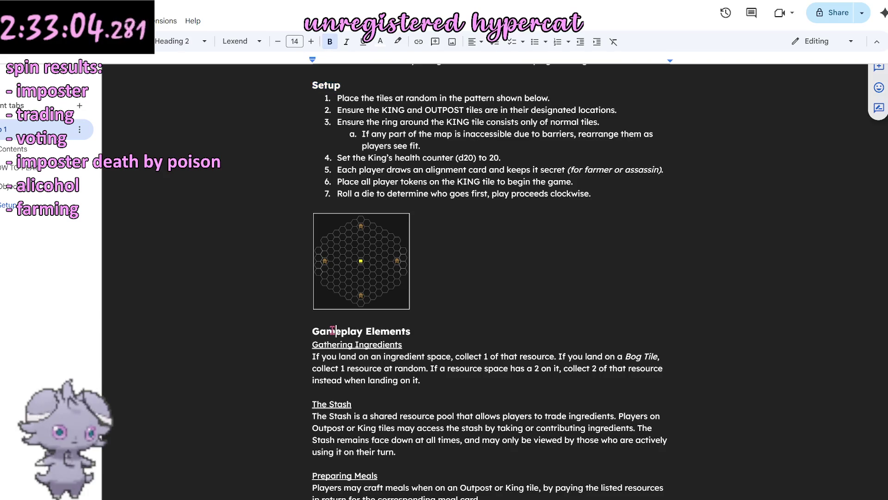
triple_click(333, 331)
click(179, 41)
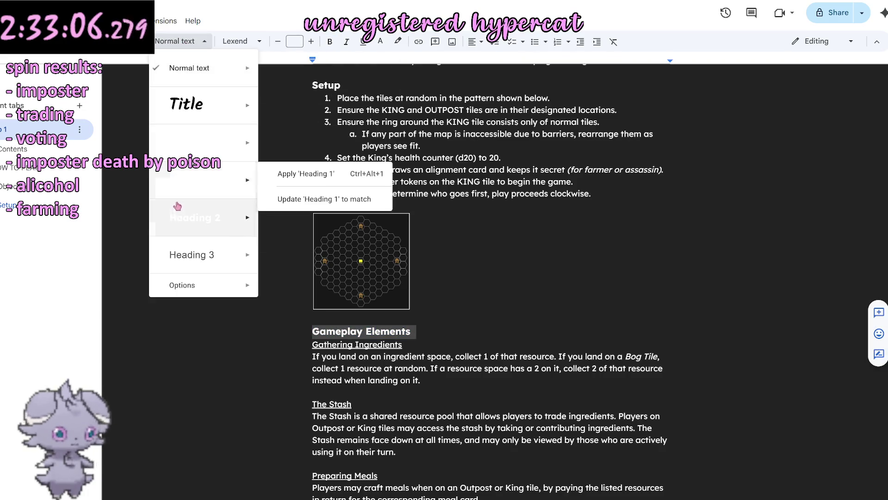
click(180, 218)
scroll(414, 265, down, 3)
scroll(414, 265, down, 1)
triple_click(344, 372)
click(165, 41)
mouse_move(194, 218)
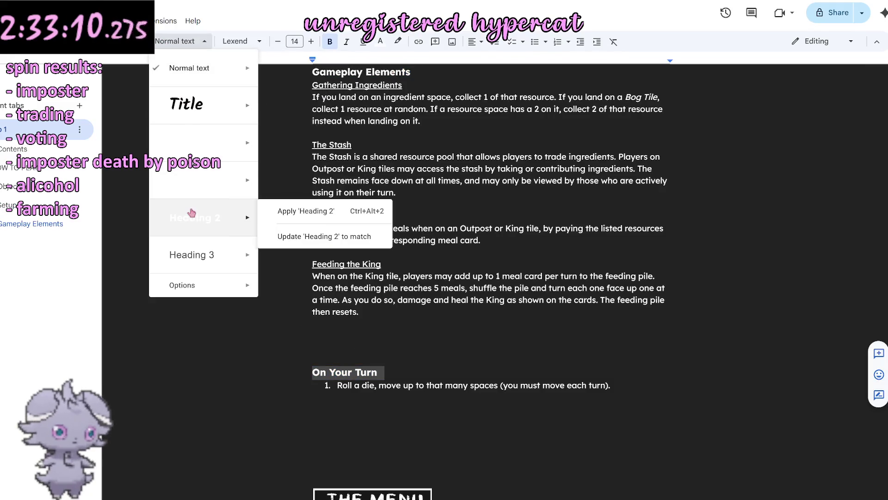
click(189, 217)
scroll(318, 309, up, 3)
Step: Make Gathering Ingredients, The Stash, Preparing Meals and Feeding the King Heading 3
triple_click(317, 297)
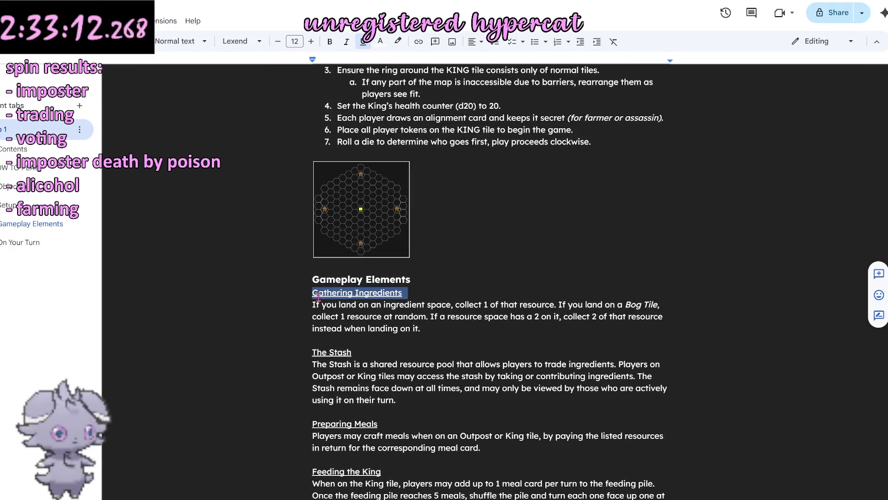
click(177, 41)
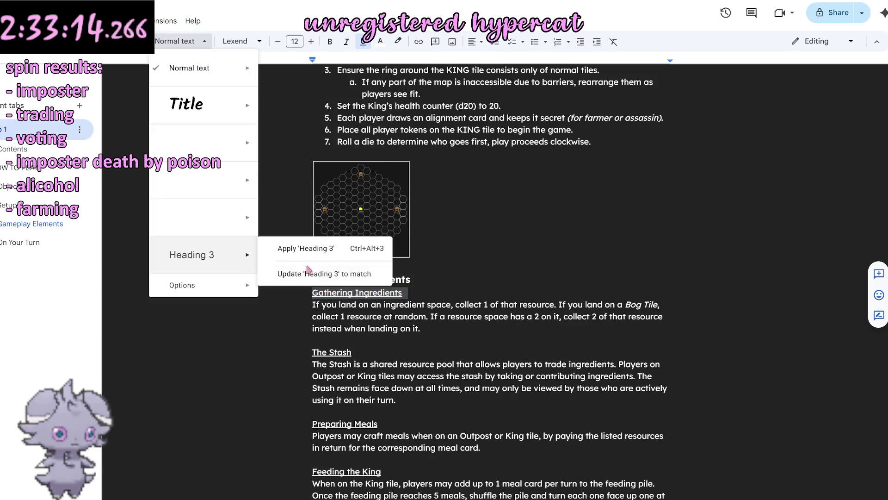
click(309, 273)
triple_click(314, 352)
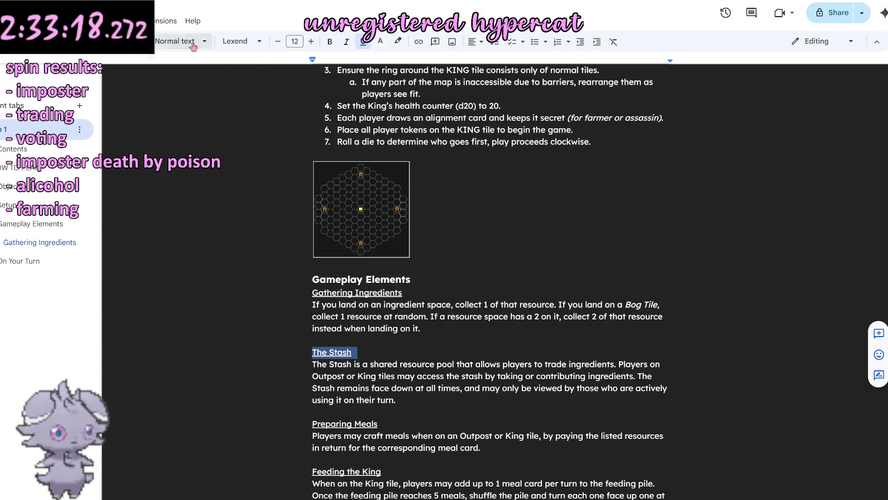
click(177, 41)
click(194, 258)
scroll(386, 356, down, 2)
triple_click(333, 320)
click(176, 41)
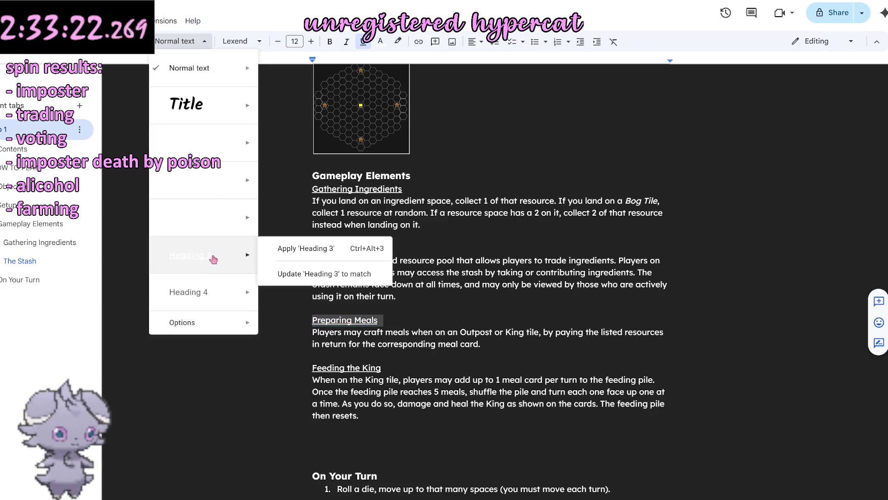
click(211, 257)
double_click(329, 368)
click(330, 368)
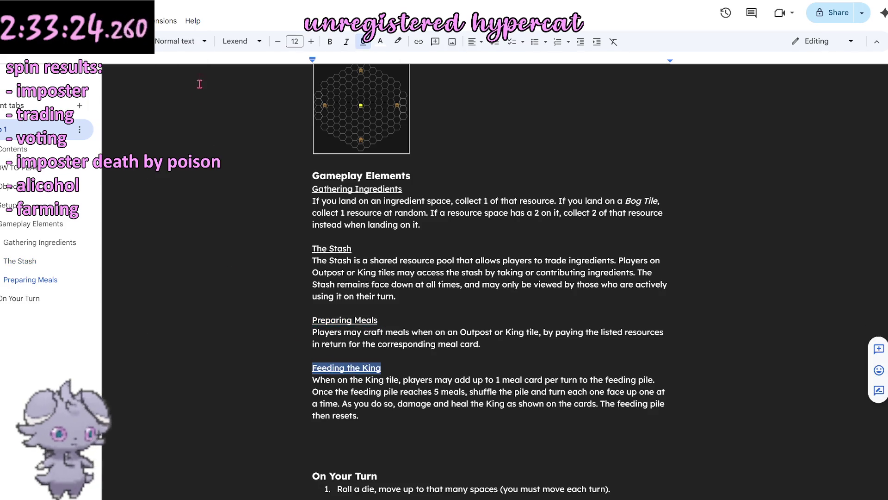
click(177, 41)
click(190, 257)
click(474, 337)
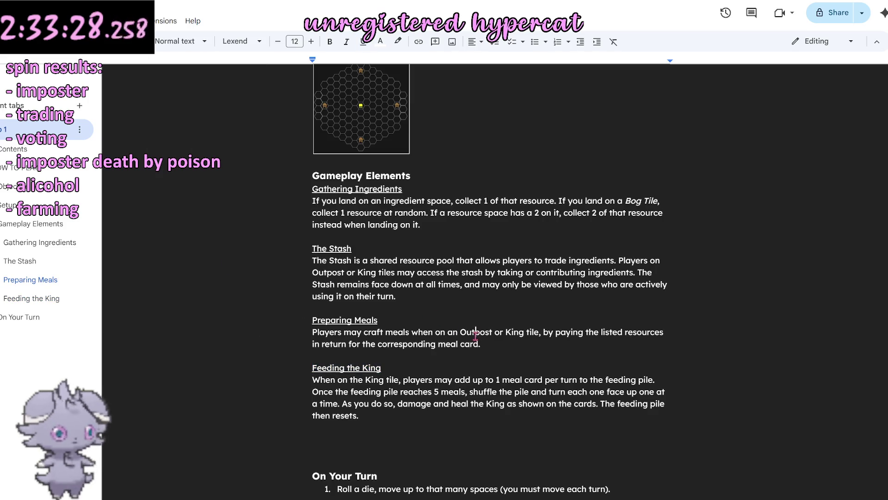
scroll(514, 343, up, 2)
scroll(551, 352, up, 2)
scroll(550, 351, up, 2)
scroll(548, 354, up, 1)
scroll(548, 351, up, 3)
scroll(548, 346, up, 2)
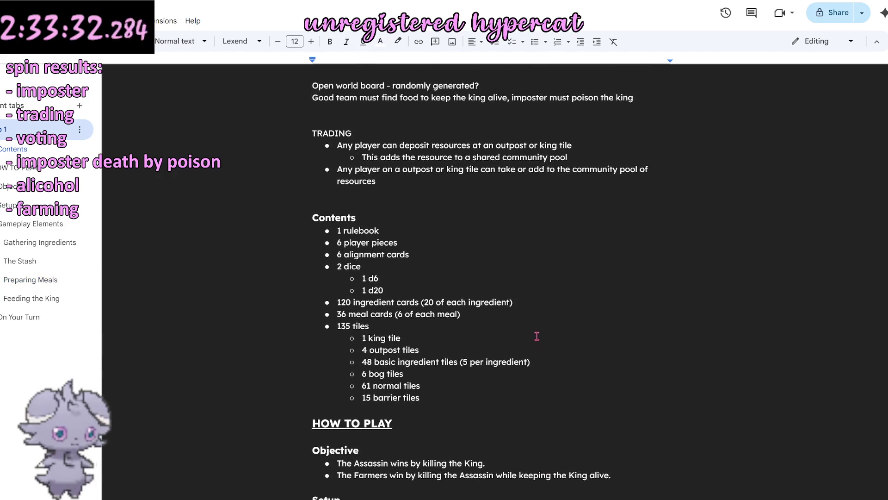
scroll(537, 335, up, 2)
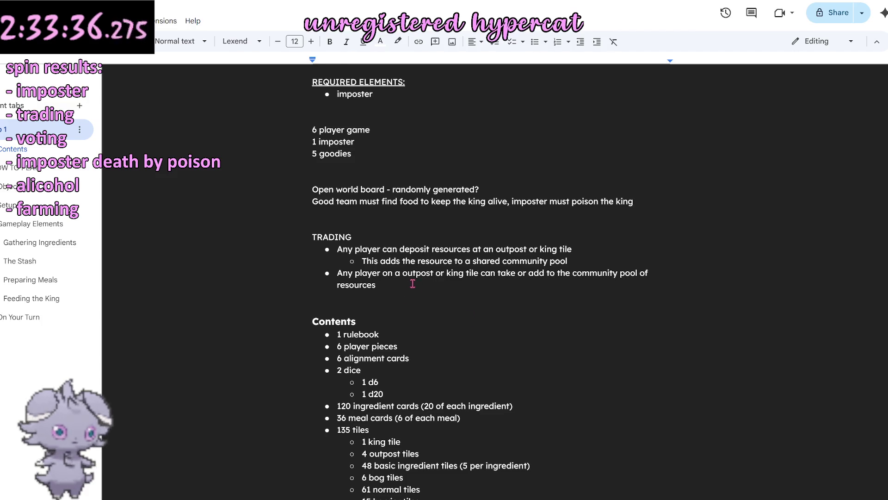
Step: Delete the old board/trading notes and the REQUIRED ELEMENTS heading with its bullet
mouse_move(409, 284)
mouse_down()
mouse_move(253, 154)
mouse_move(250, 174)
mouse_up()
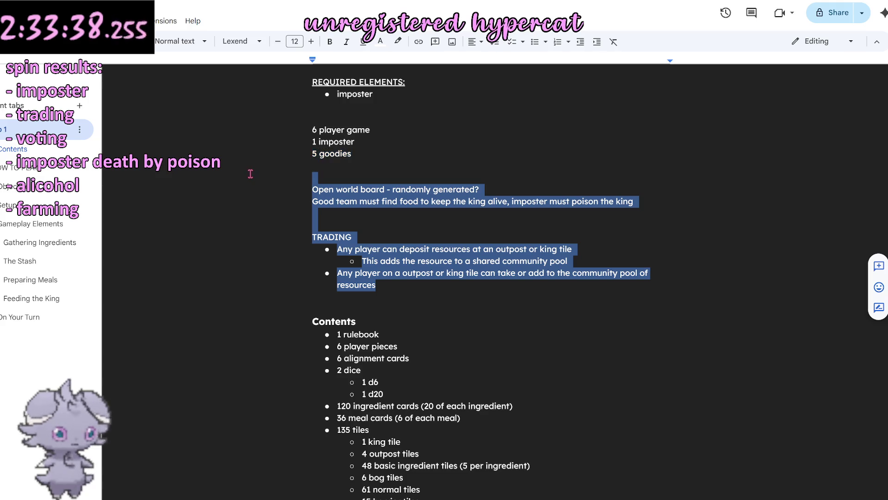
key(BackSpace)
key(BackSpace)
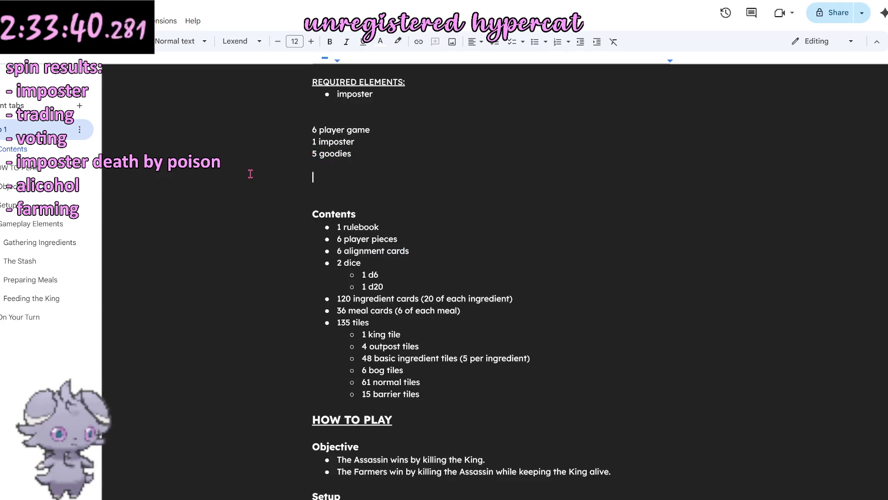
scroll(303, 187, up, 1)
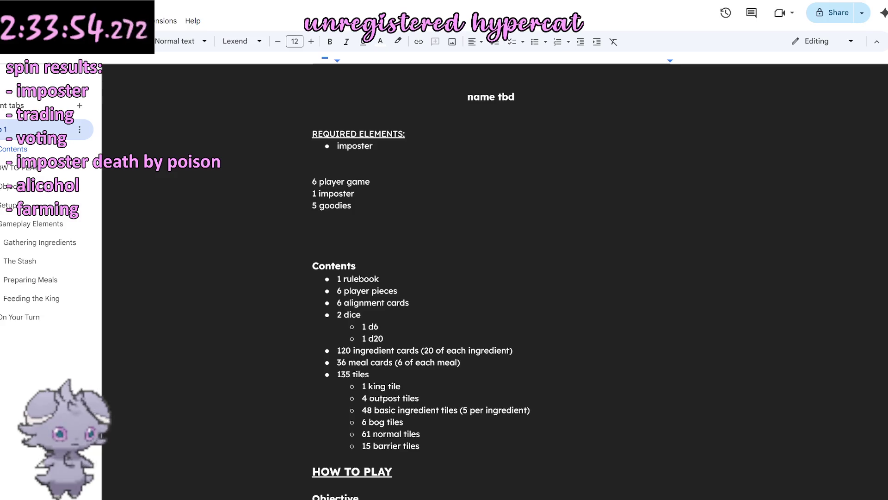
drag(403, 160, 376, 113)
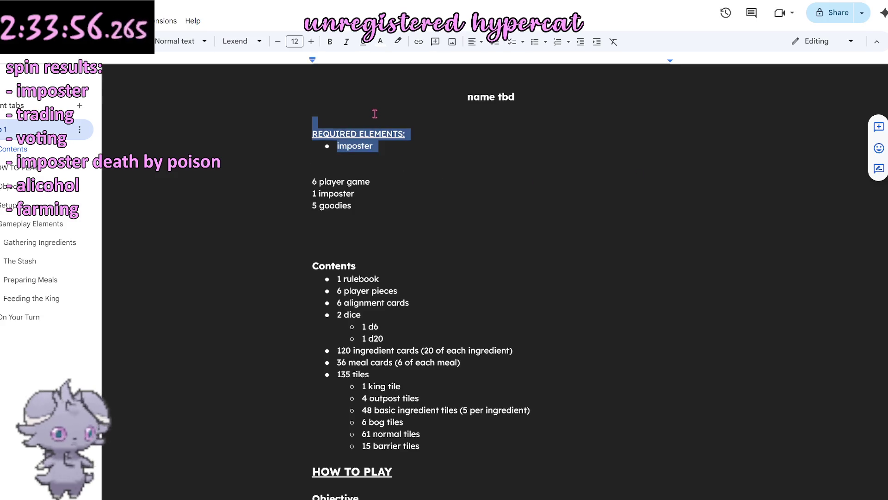
key(BackSpace)
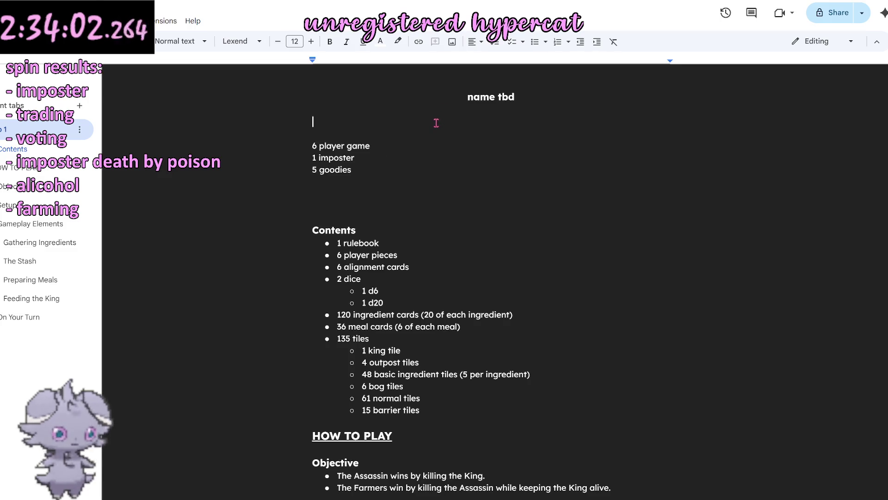
Step: Remove the empty lines under the title and select the three player-count lines
key(Delete)
key(Up)
key(Down)
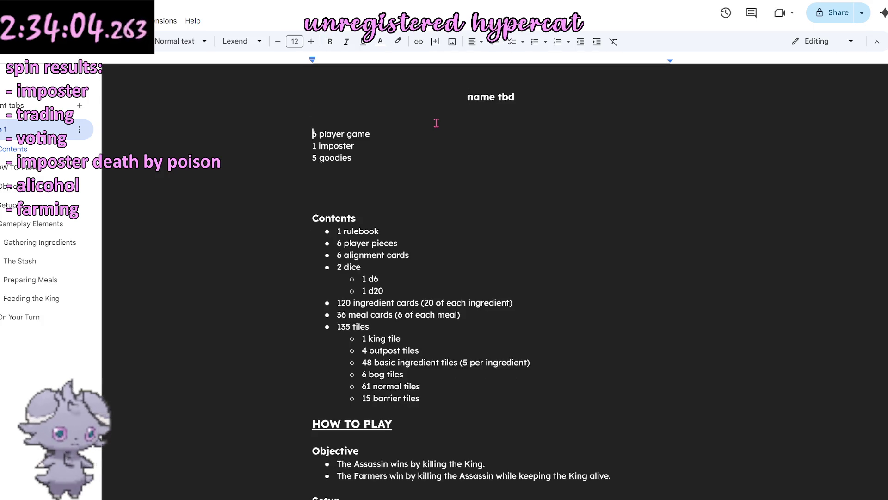
drag(360, 164, 296, 136)
mouse_move(476, 217)
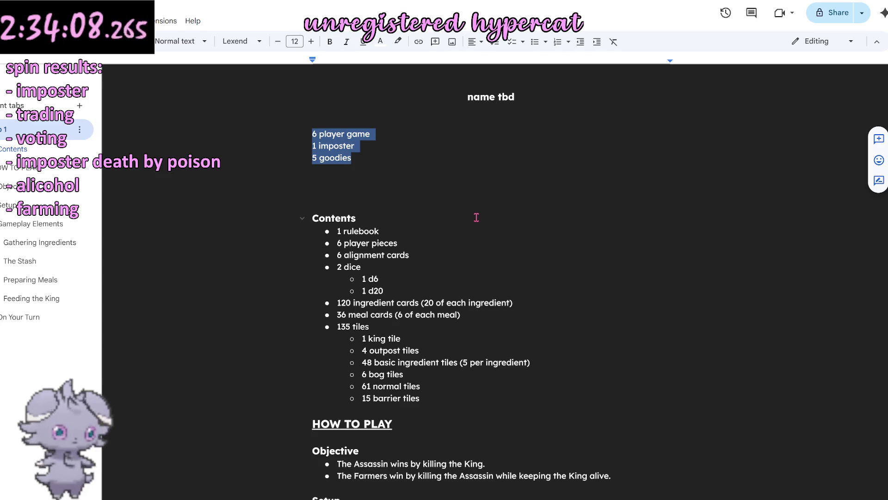
text(Players: 6)
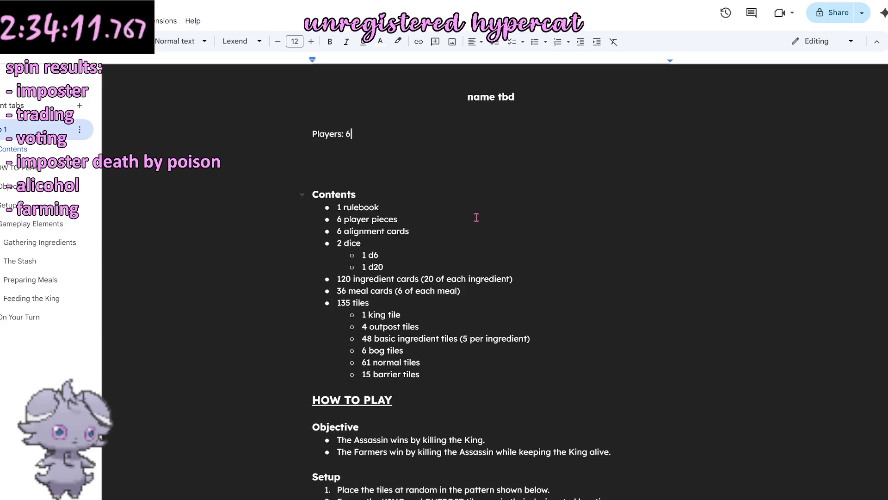
Step: Type 'Players: 6 (5 farmers, 1 assassin)' over the lines and add a line break after it
key(Return)
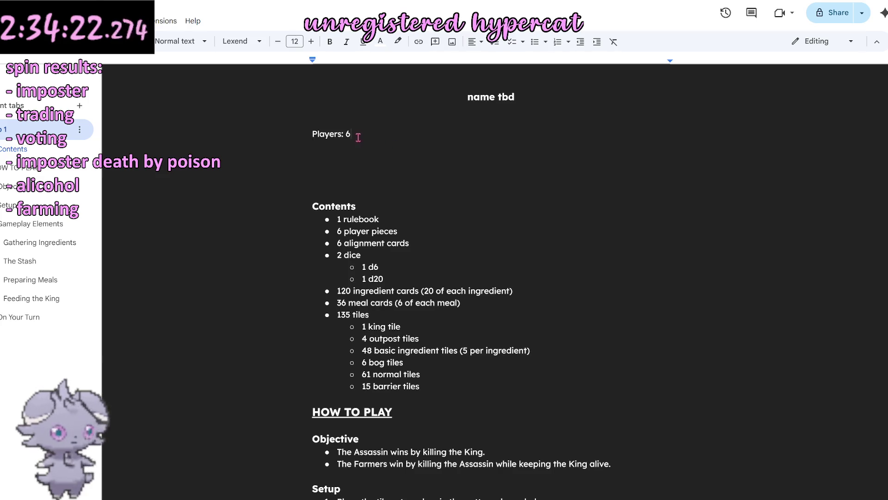
text(()
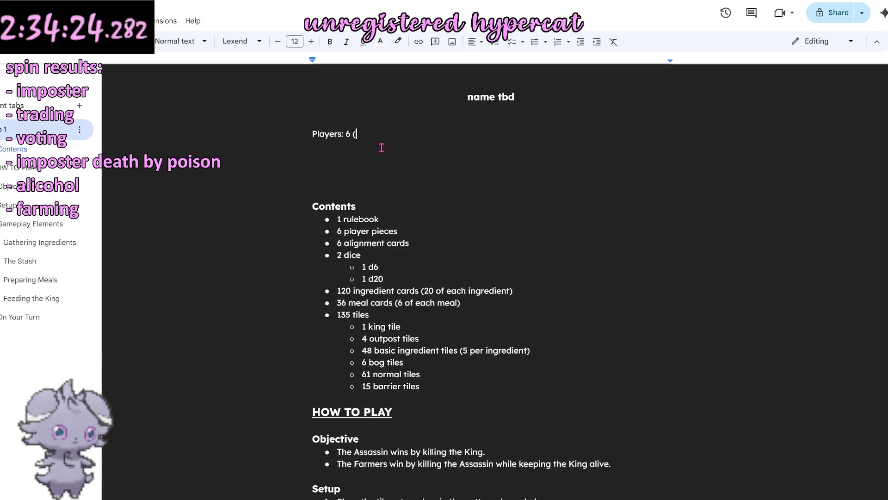
text(5 farmers, 1 )
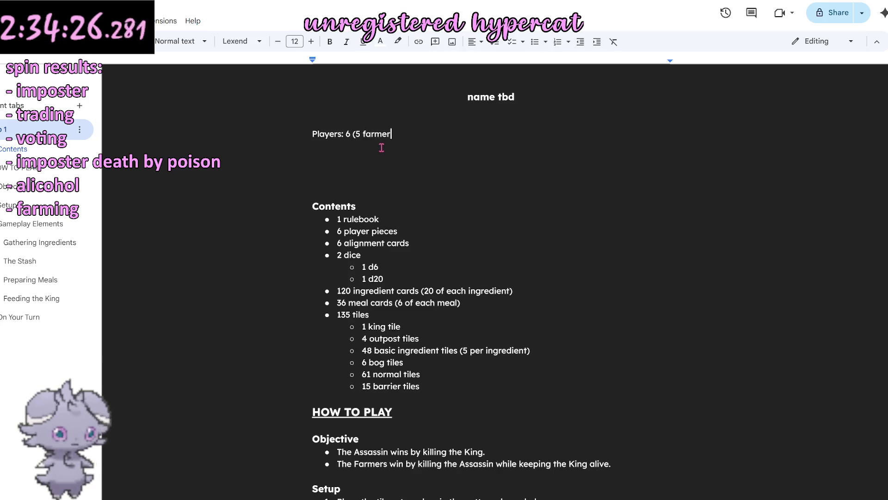
text(a)
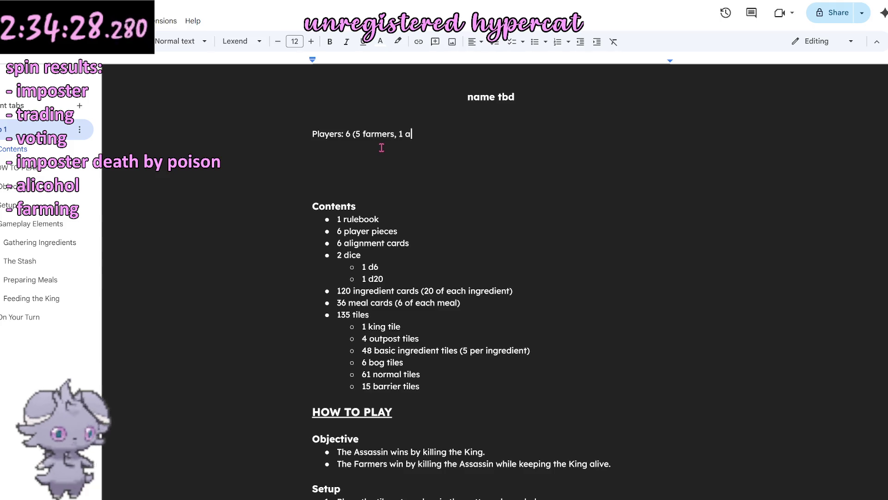
text(ssassin)
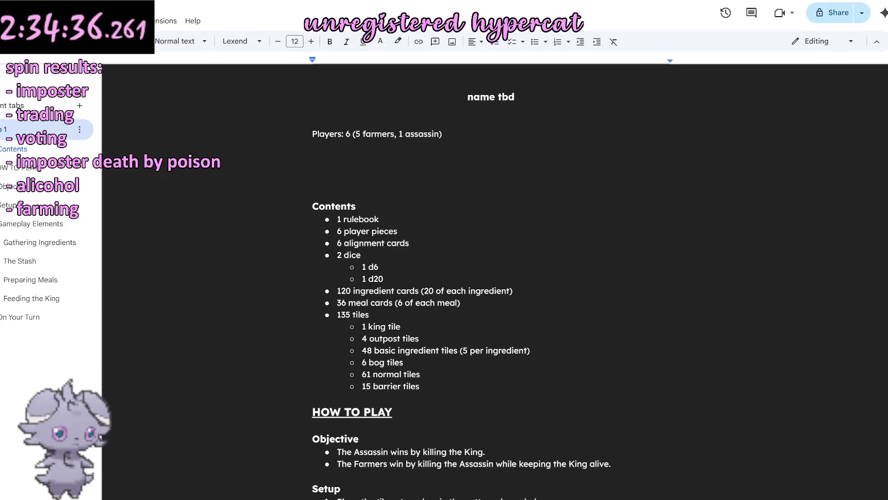
Step: Remove the extra blank lines above Contents so it follows the players line after one gap
click(520, 236)
click(414, 183)
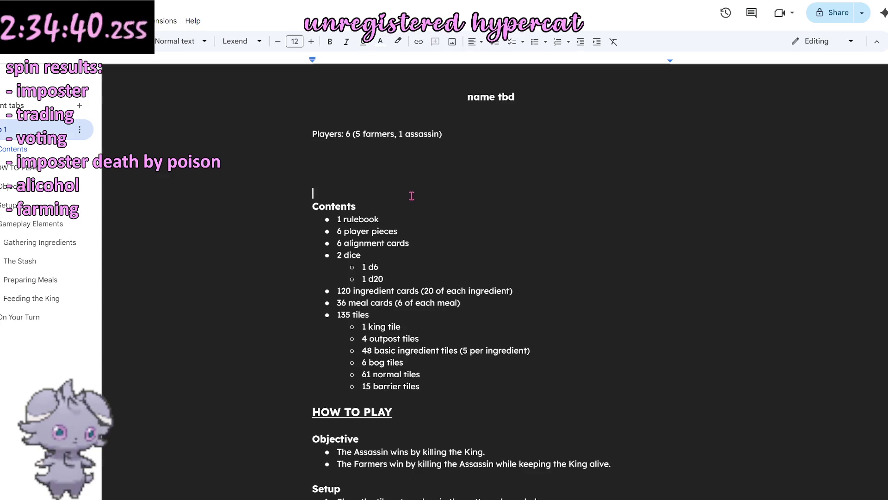
key(BackSpace)
key(BackSpace)
key(BackSpace)
key(BackSpace)
double_click(355, 124)
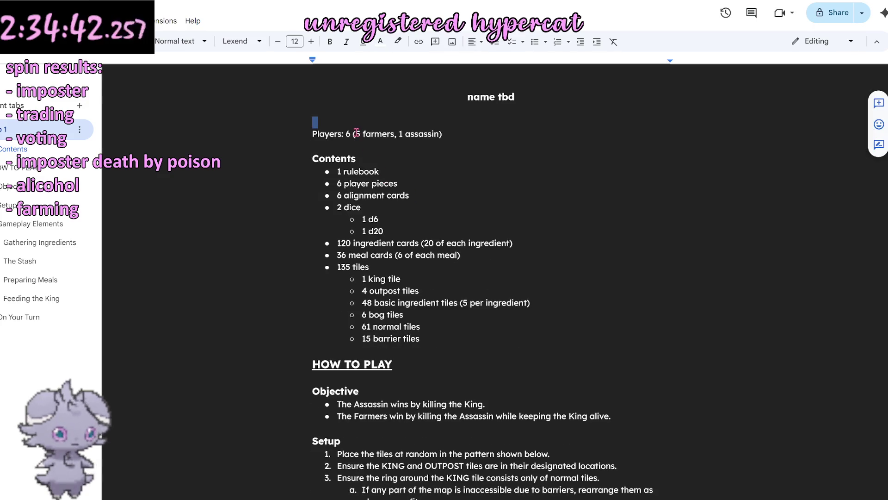
click(349, 158)
click(377, 195)
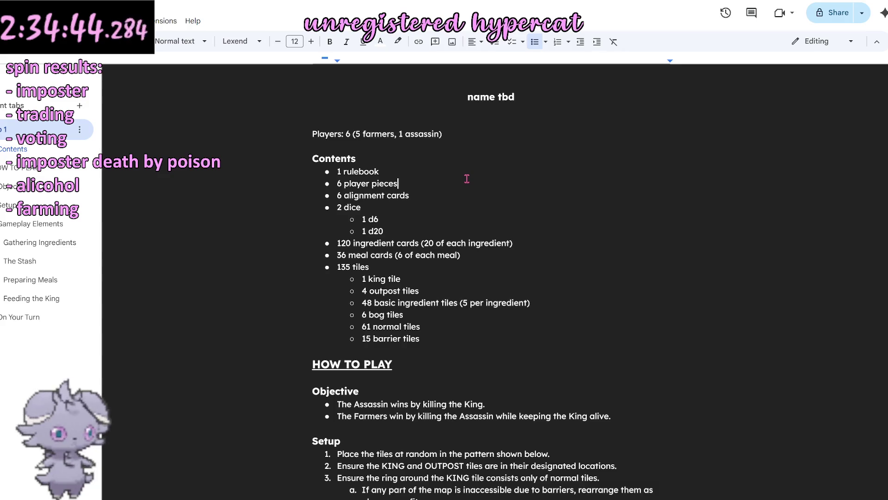
Step: Select the whole document (Ctrl+A) and give it one consistent text colour
key(ctrl+a)
click(380, 42)
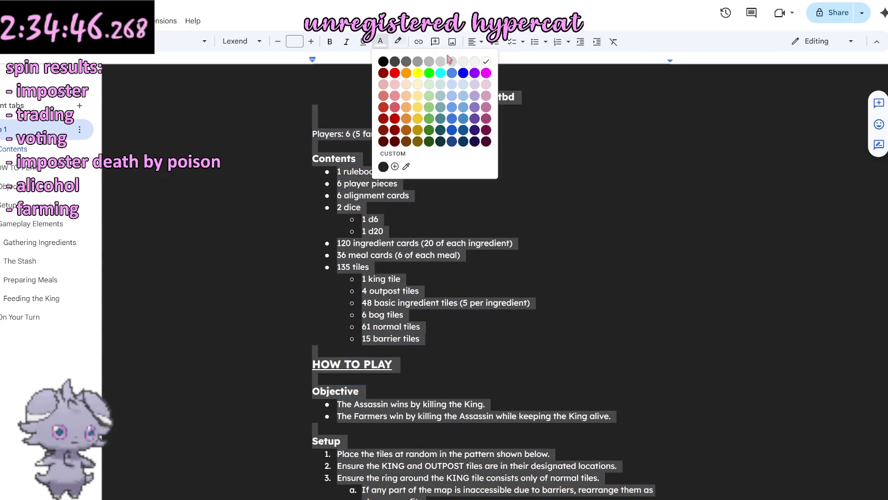
click(488, 62)
click(600, 159)
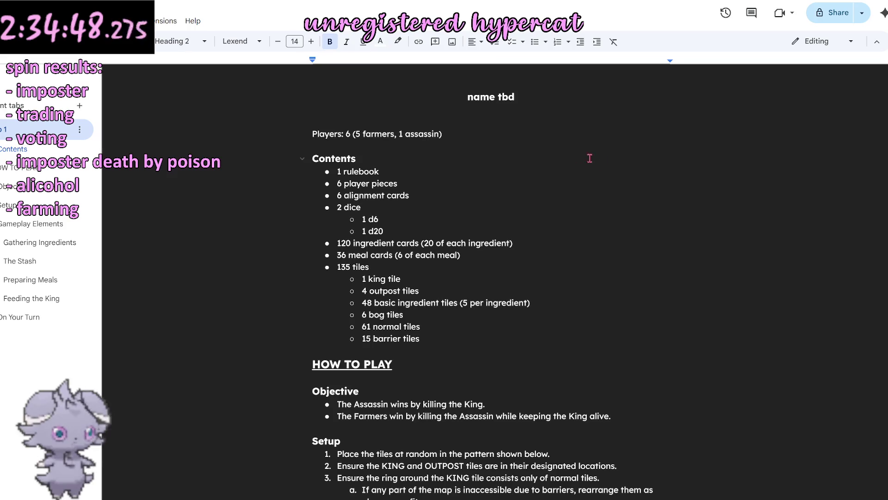
click(465, 147)
scroll(466, 159, down, 5)
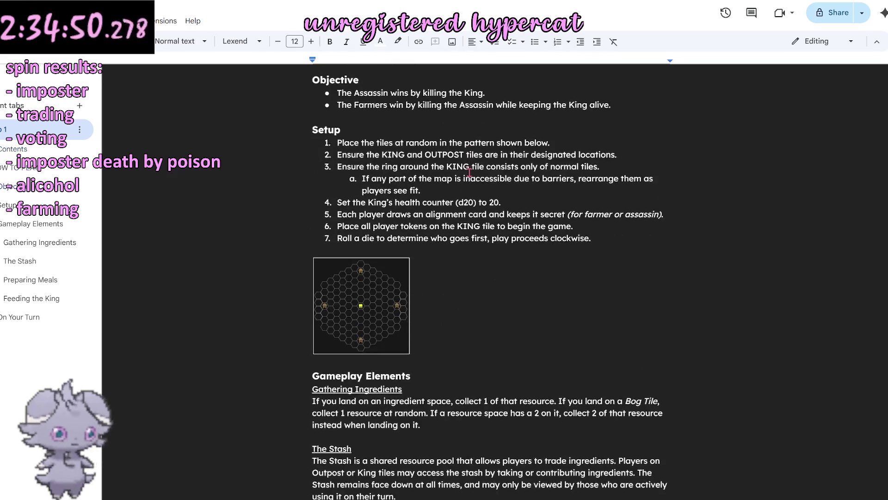
scroll(470, 173, down, 8)
scroll(470, 172, up, 2)
scroll(478, 199, up, 2)
scroll(478, 199, up, 2)
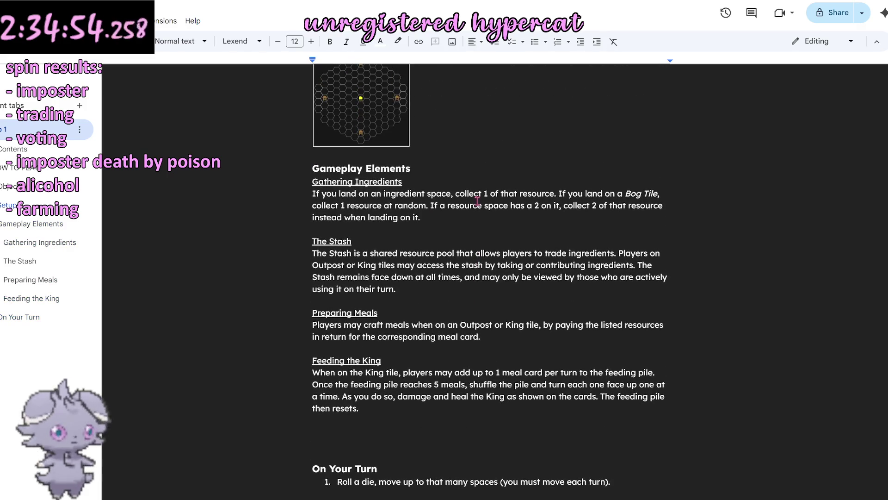
scroll(478, 200, down, 2)
scroll(478, 200, down, 2)
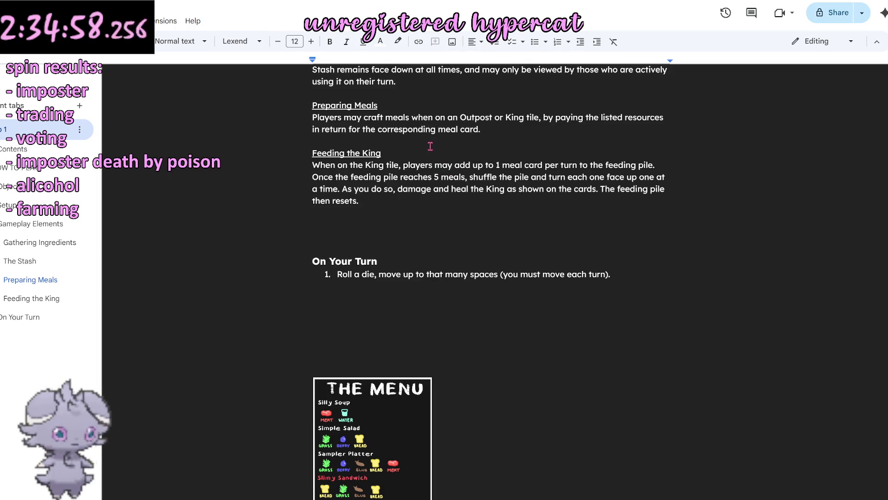
Step: Move THE MENU image above On Your Turn, shrink it, and remove the extra blank line below it
key(Return)
key(Return)
key(Return)
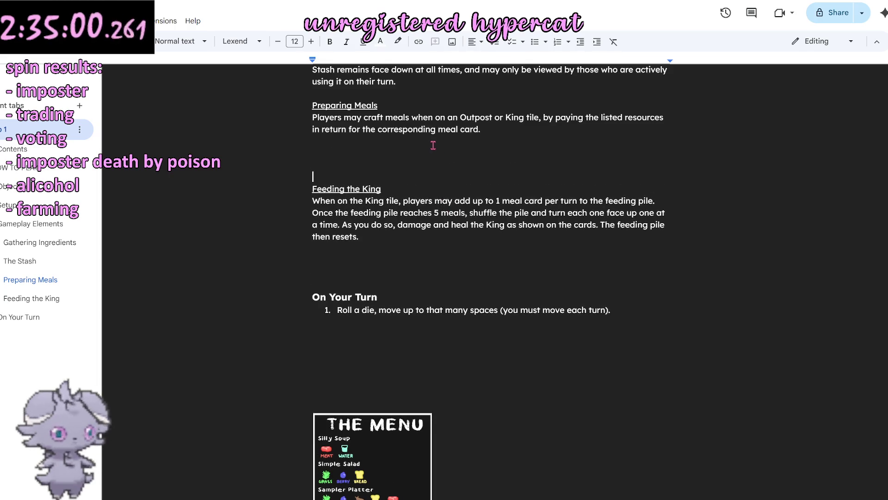
scroll(433, 146, down, 3)
scroll(351, 236, down, 2)
click(351, 236)
scroll(349, 234, up, 3)
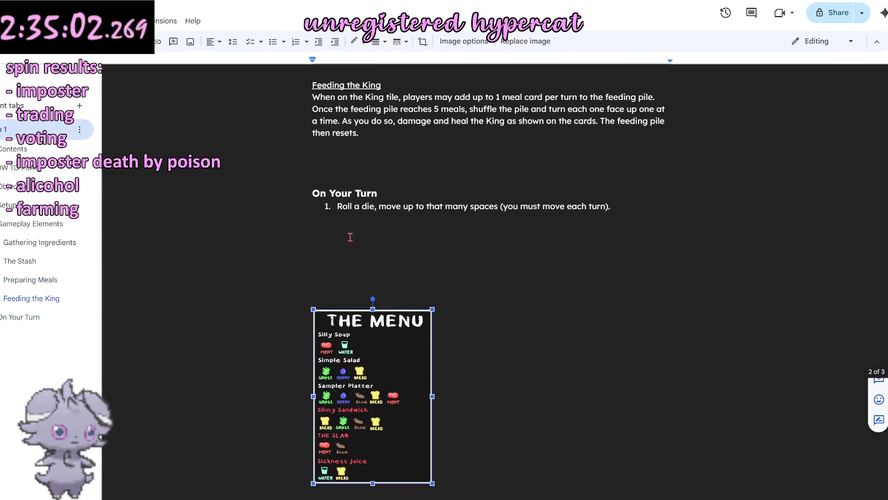
click(375, 167)
drag(375, 159, 387, 179)
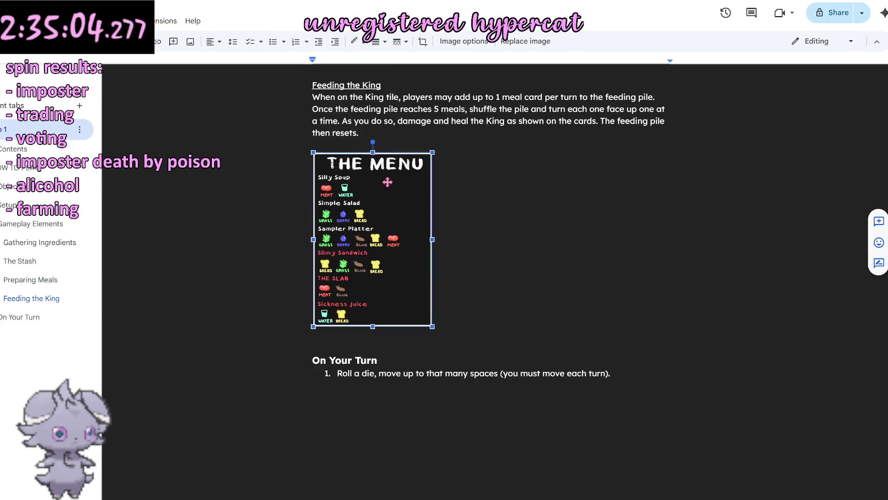
drag(429, 321, 432, 258)
click(400, 297)
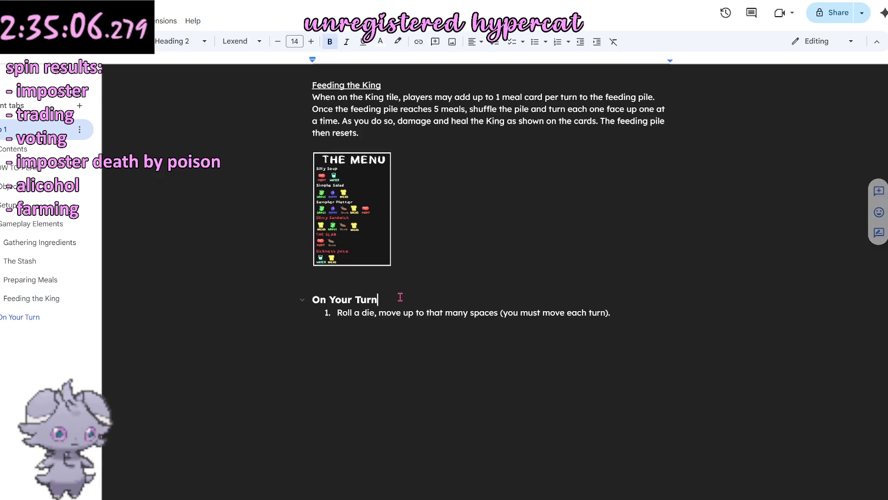
key(BackSpace)
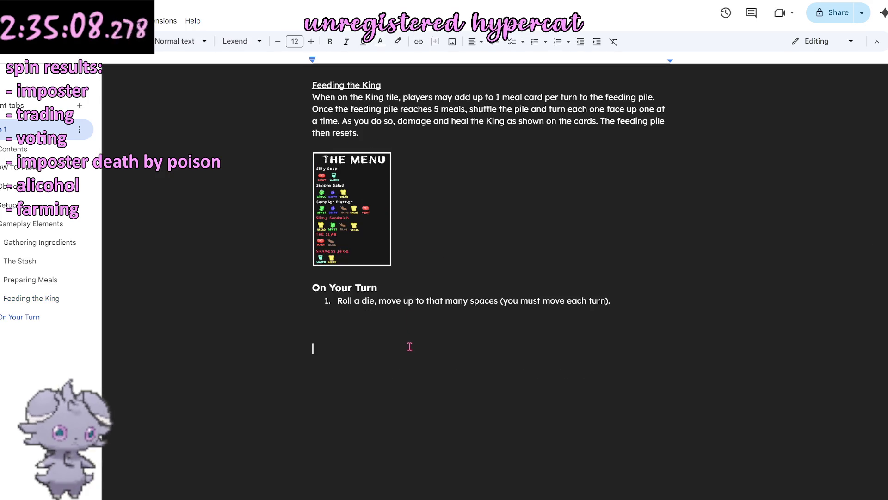
scroll(413, 347, up, 4)
scroll(396, 337, down, 1)
Step: Reposition THE MENU image under Preparing Meals and delete the leftover empty line above On Your Turn
click(342, 414)
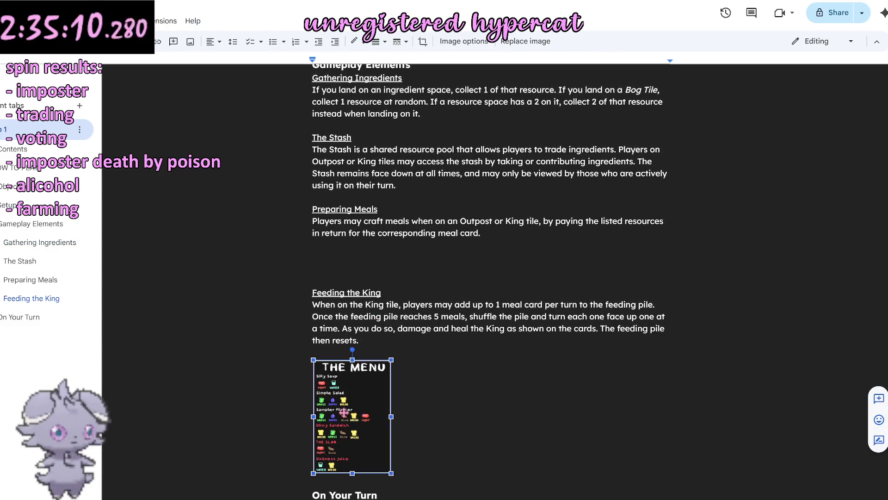
drag(363, 257, 362, 256)
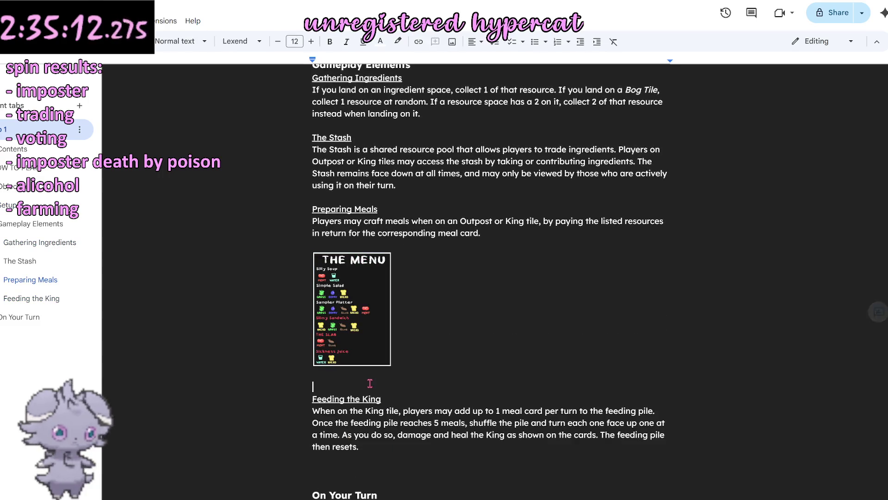
scroll(470, 272, up, 2)
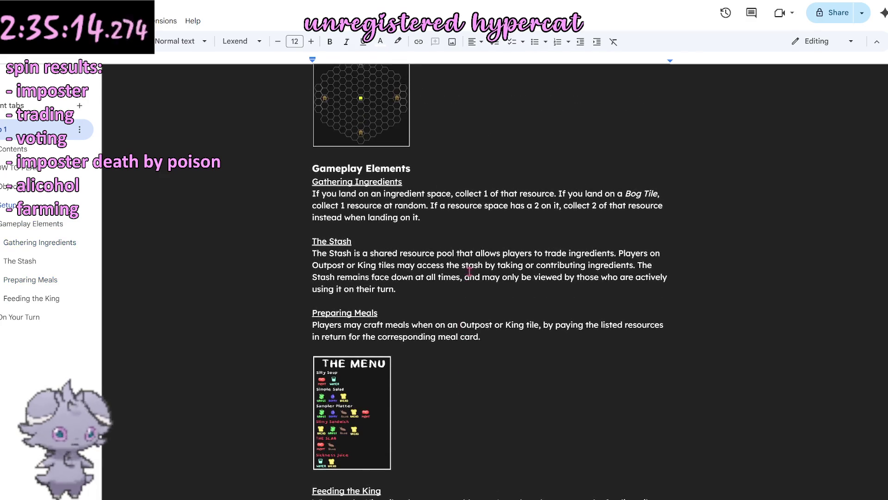
scroll(470, 304, down, 3)
scroll(416, 320, down, 2)
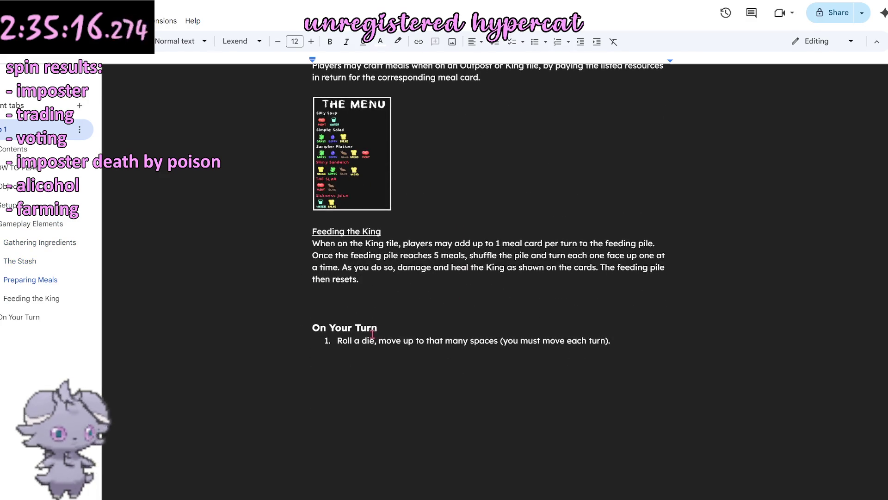
key(BackSpace)
scroll(434, 301, up, 1)
scroll(434, 301, up, 4)
scroll(440, 297, up, 3)
scroll(438, 296, up, 4)
scroll(438, 297, up, 3)
scroll(435, 297, down, 1)
scroll(431, 299, down, 6)
scroll(431, 299, down, 4)
scroll(431, 299, down, 4)
scroll(430, 298, up, 2)
scroll(430, 299, up, 4)
scroll(432, 299, up, 5)
scroll(434, 300, up, 3)
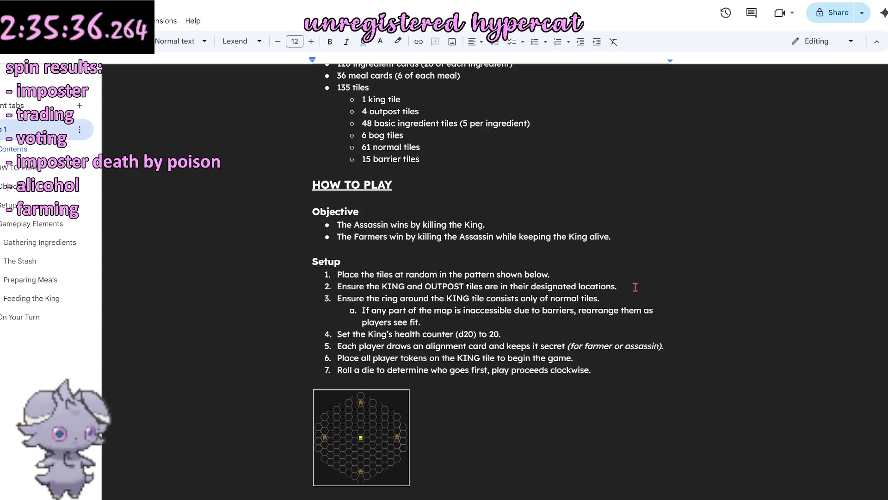
scroll(629, 280, down, 5)
scroll(568, 290, down, 5)
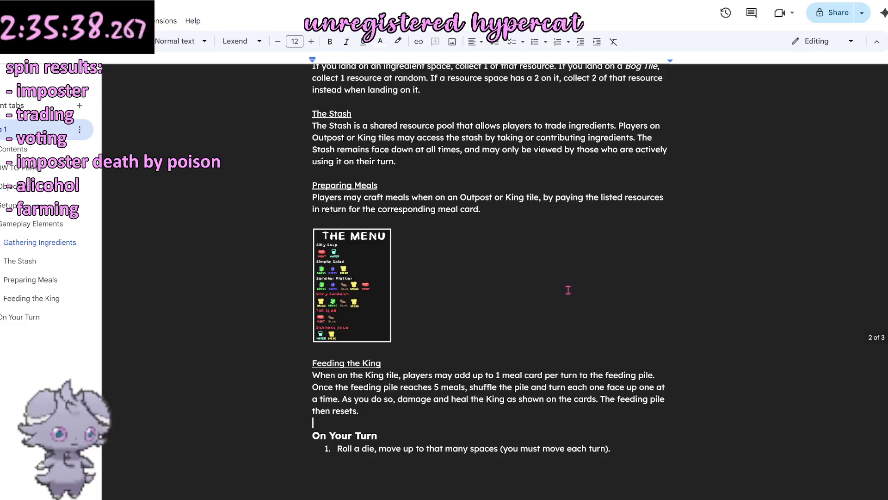
scroll(568, 288, down, 5)
scroll(565, 288, up, 5)
scroll(564, 287, up, 5)
scroll(565, 287, up, 1)
scroll(565, 287, up, 3)
scroll(564, 287, up, 1)
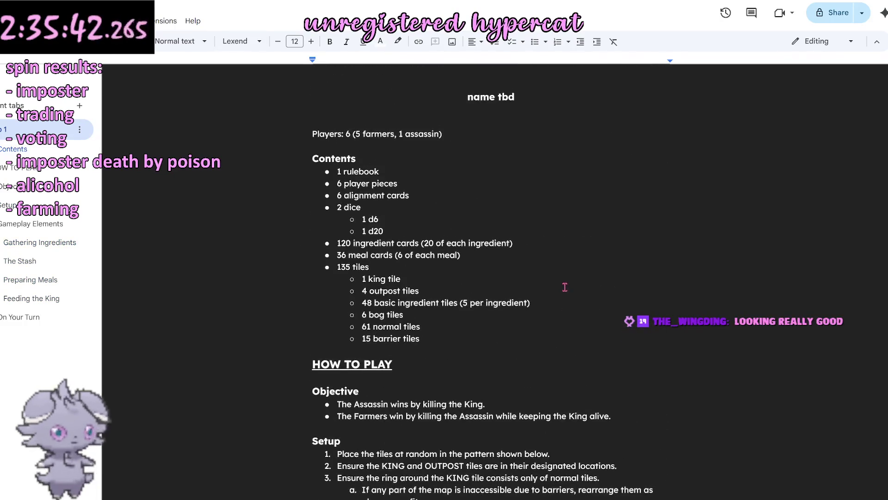
scroll(565, 287, down, 1)
scroll(565, 287, up, 1)
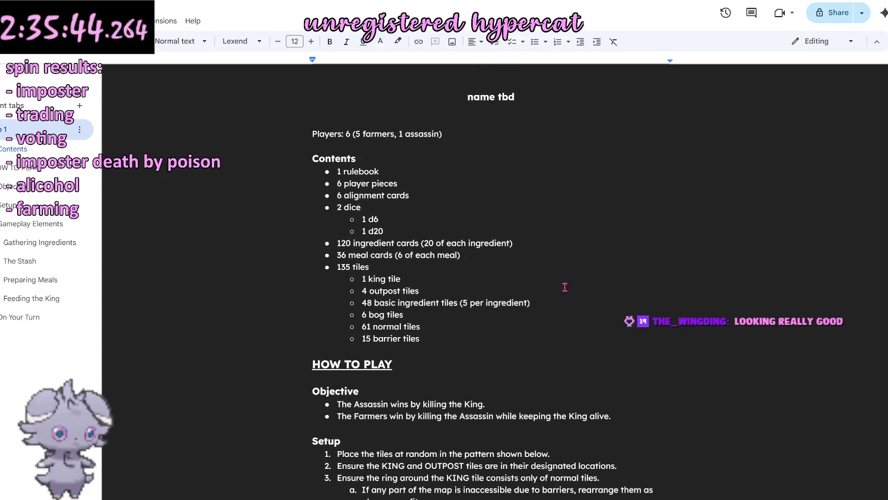
Step: Replace the placeholder 'name tbd' with the title IDK WHAT TO NAME THIS and select the line
drag(576, 103, 437, 103)
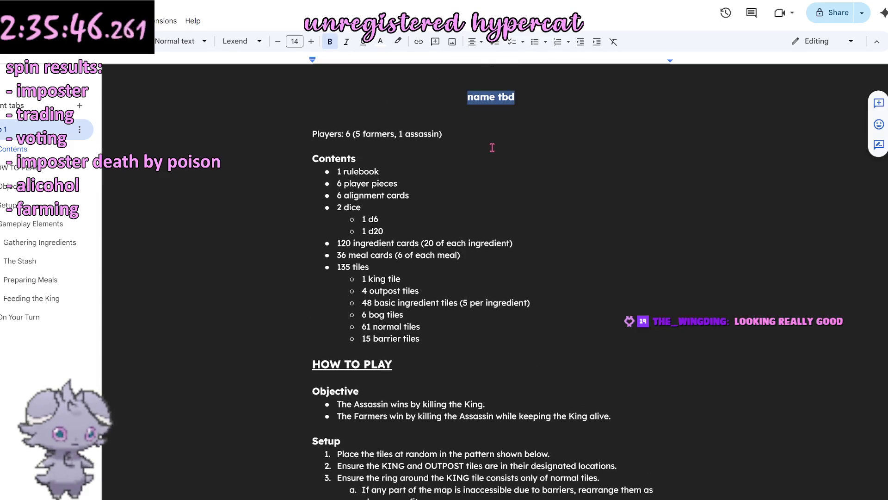
text(IDK WHAT TO NAME THIS)
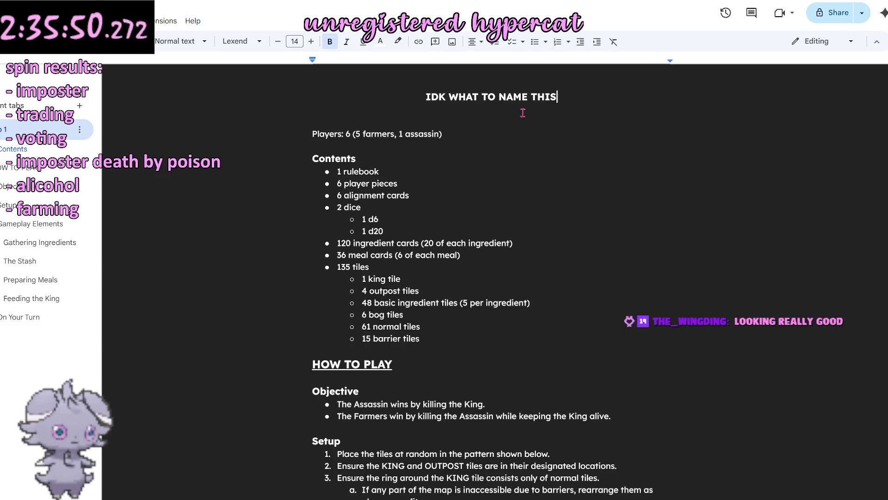
double_click(517, 102)
click(474, 106)
triple_click(473, 106)
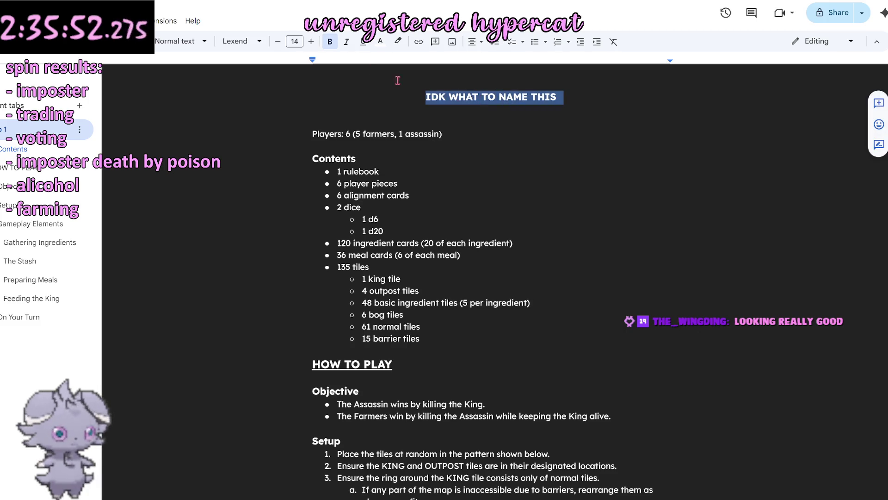
Step: Set the title to 18 pt and apply the Title paragraph style
click(295, 41)
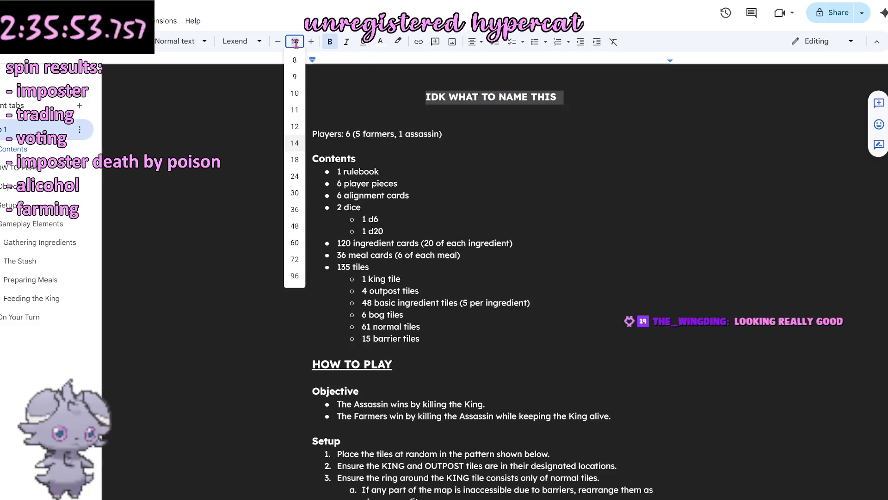
click(297, 161)
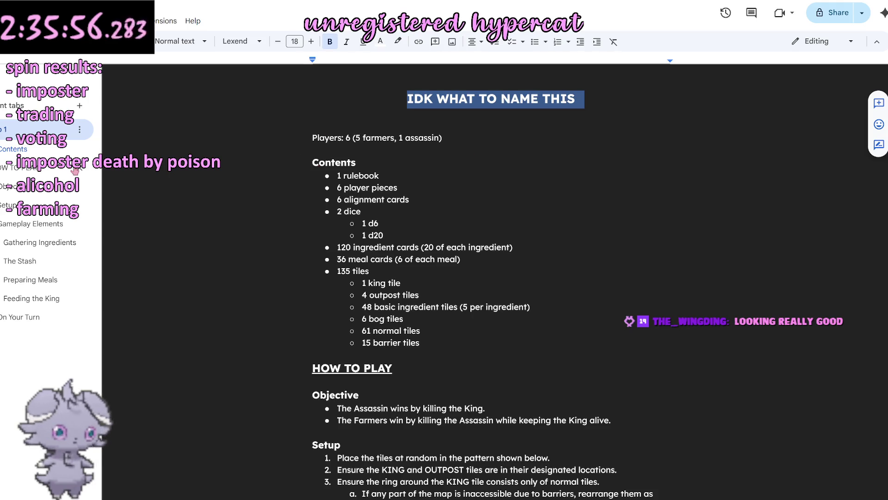
click(188, 46)
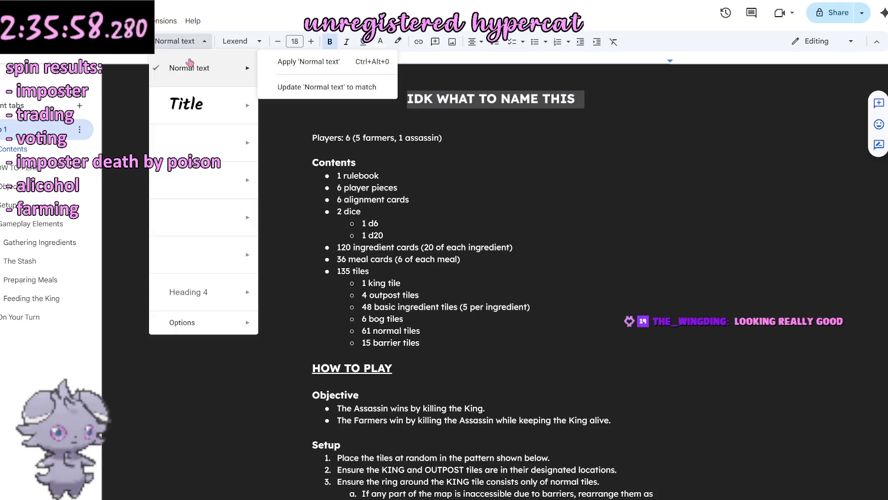
mouse_move(201, 105)
click(292, 126)
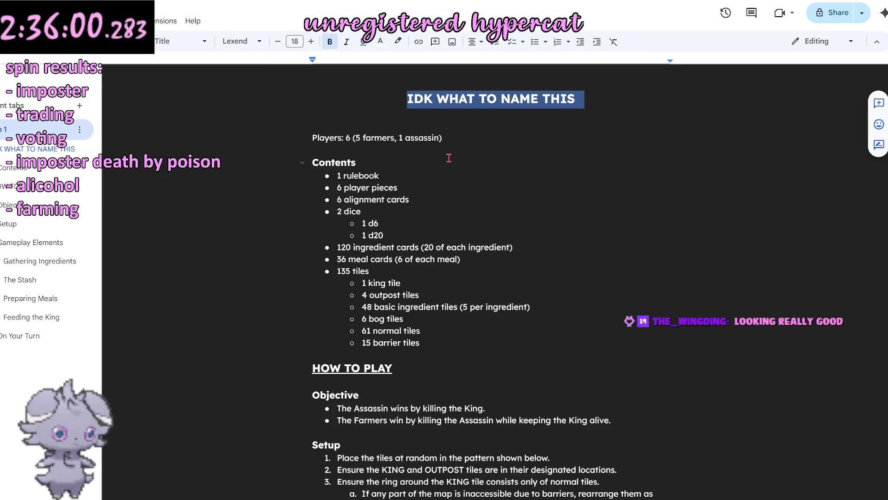
click(449, 159)
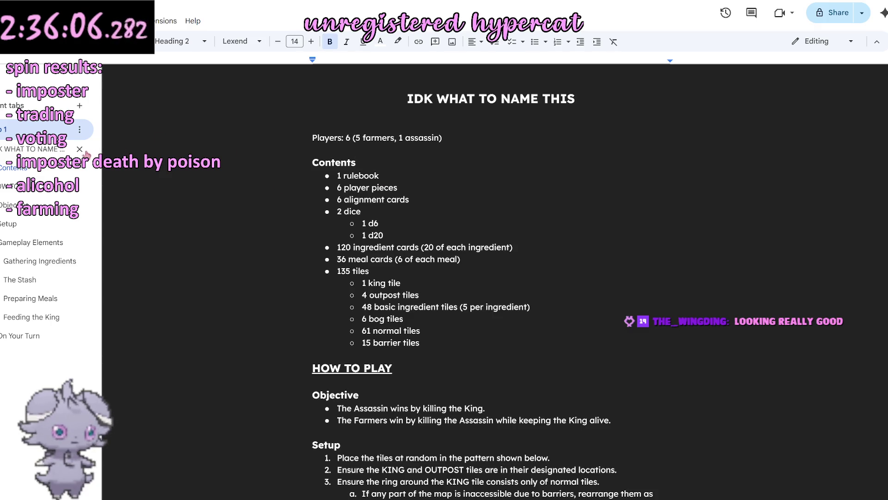
click(566, 208)
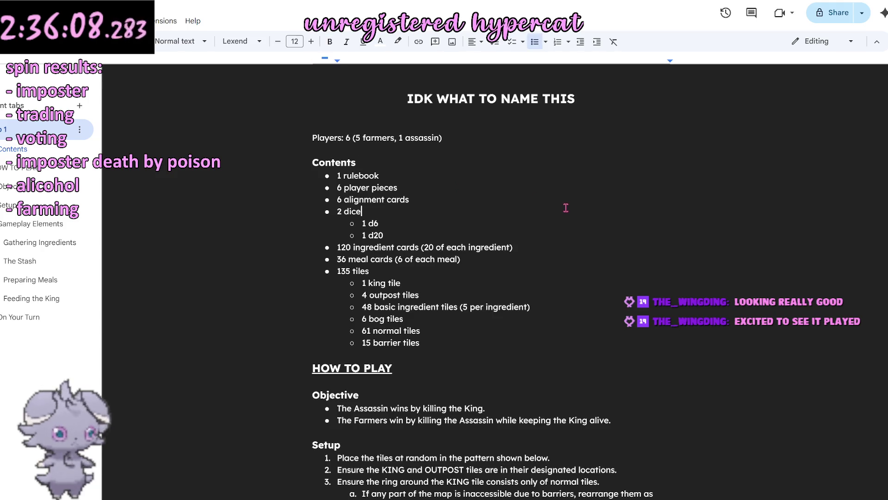
Step: Rename Tab 1 to the new title, close the document outline and return to the rules text
double_click(66, 130)
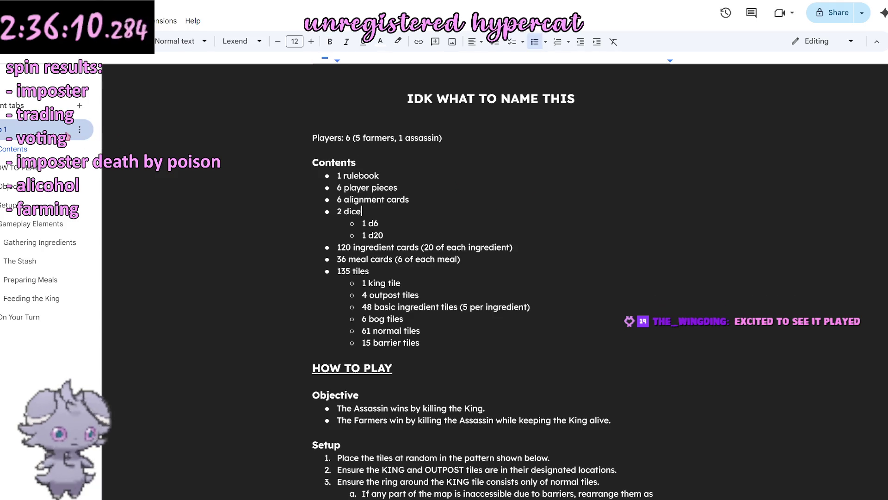
key(Return)
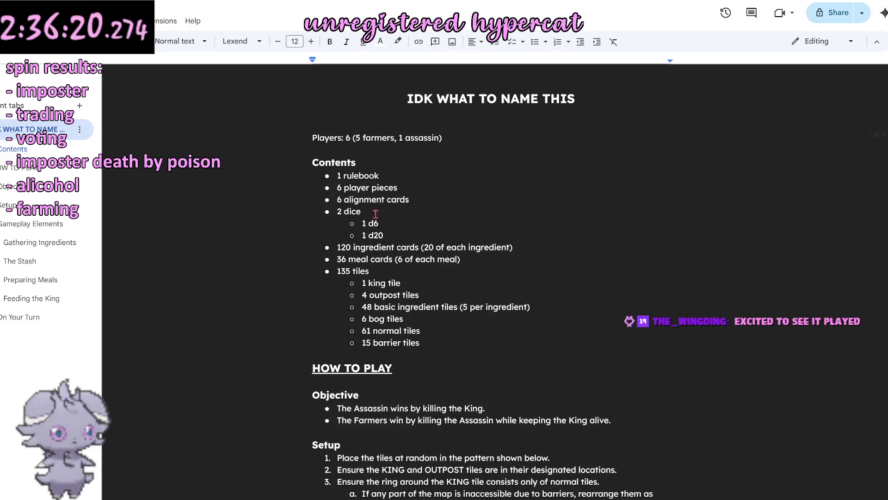
click(369, 169)
scroll(369, 168, down, 4)
click(68, 198)
scroll(68, 198, down, 4)
scroll(69, 198, down, 4)
scroll(68, 198, up, 1)
scroll(68, 197, up, 2)
scroll(68, 198, down, 2)
click(125, 182)
click(159, 144)
scroll(145, 144, down, 1)
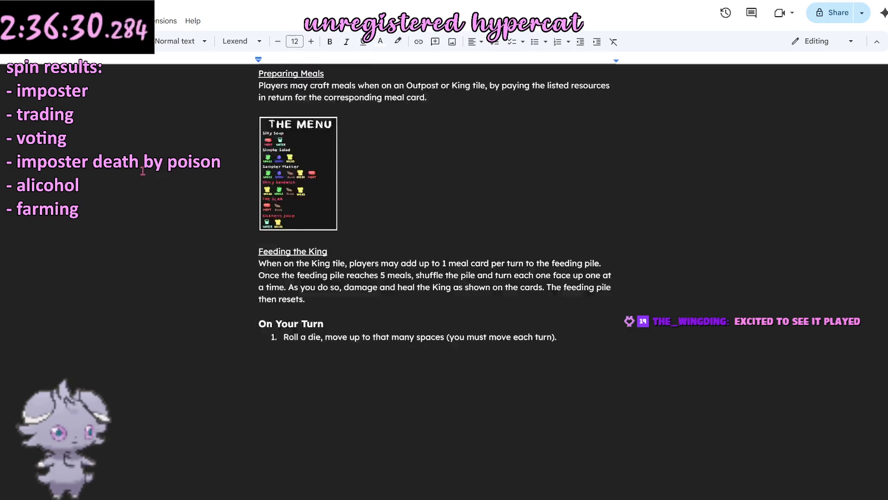
scroll(276, 178, down, 4)
click(306, 139)
scroll(284, 197, up, 1)
scroll(284, 198, up, 3)
scroll(284, 205, up, 3)
scroll(286, 216, up, 3)
scroll(287, 225, up, 3)
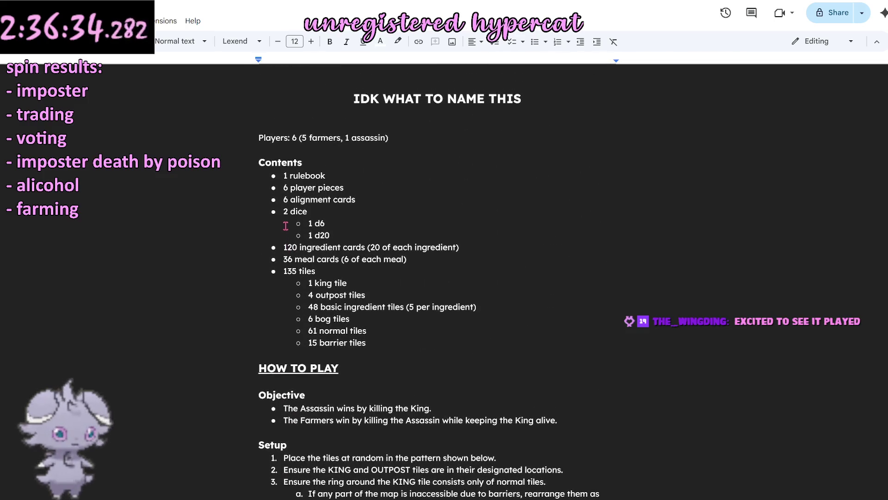
scroll(286, 226, down, 5)
scroll(282, 223, down, 1)
scroll(278, 221, down, 4)
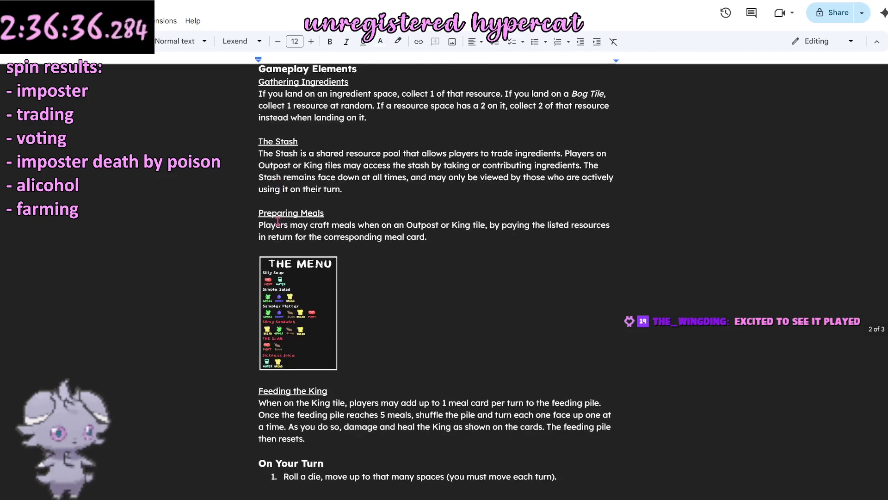
scroll(277, 221, down, 2)
scroll(264, 217, down, 1)
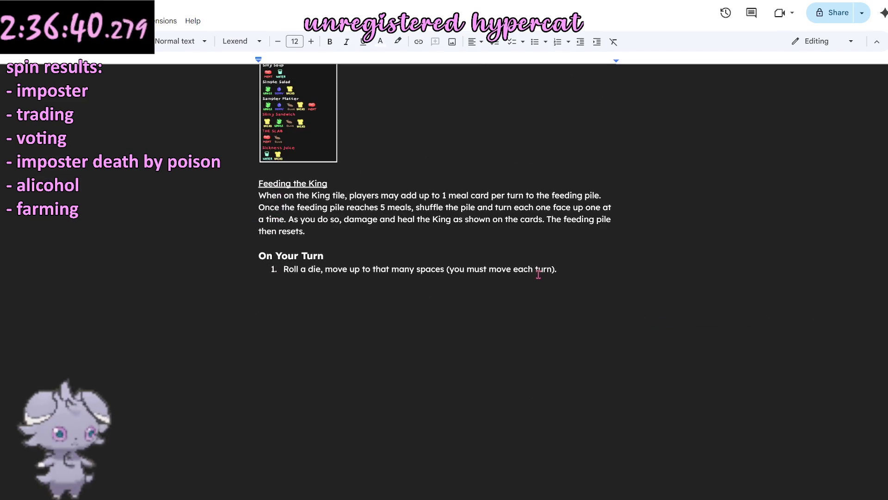
scroll(379, 241, up, 1)
scroll(380, 240, up, 2)
scroll(378, 242, up, 2)
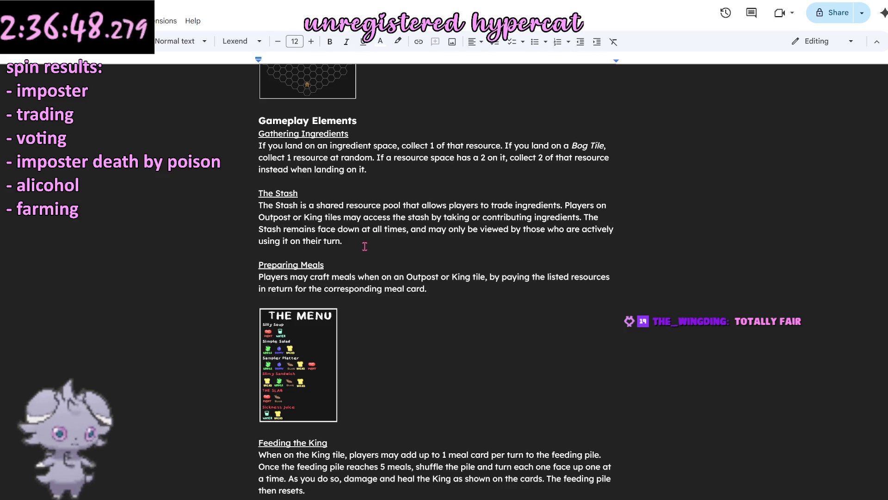
scroll(362, 244, down, 3)
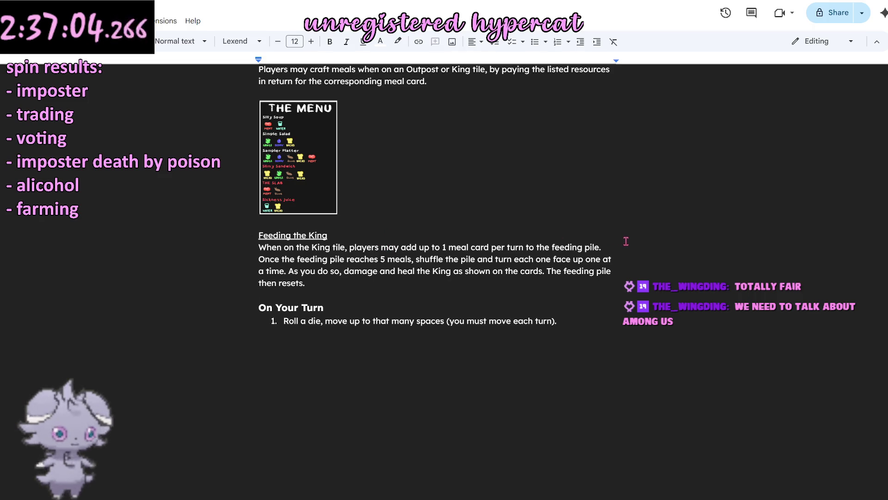
scroll(507, 295, up, 3)
scroll(490, 297, up, 4)
scroll(488, 299, up, 3)
scroll(481, 305, up, 1)
scroll(482, 304, down, 4)
scroll(482, 306, down, 4)
scroll(481, 306, down, 5)
scroll(479, 307, down, 4)
scroll(480, 307, up, 3)
scroll(480, 306, up, 3)
scroll(478, 304, up, 3)
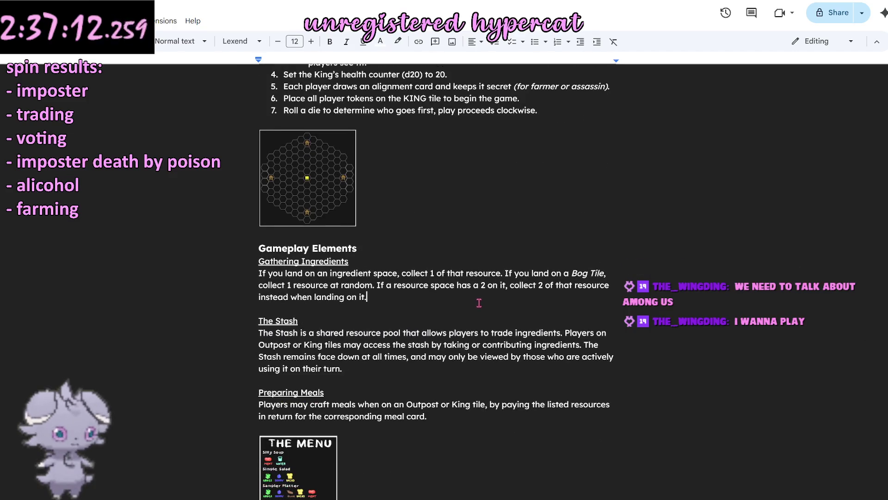
click(453, 308)
scroll(452, 308, up, 1)
scroll(452, 308, up, 5)
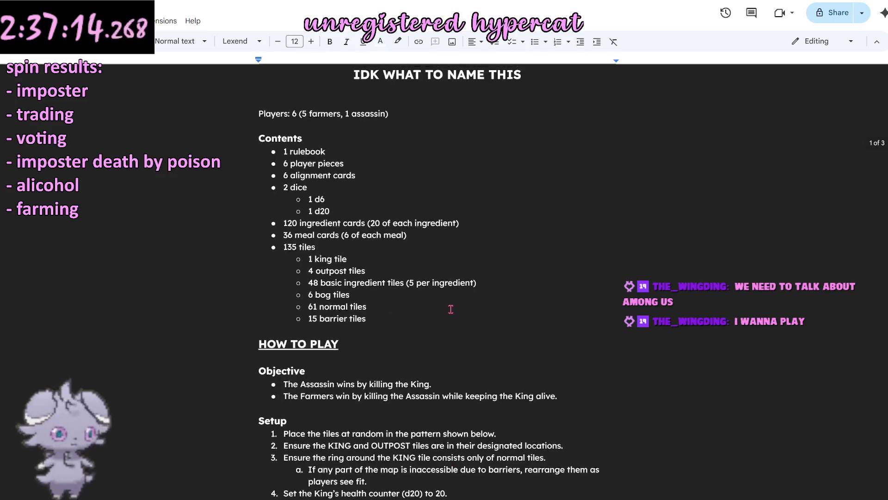
scroll(452, 306, down, 3)
scroll(453, 303, down, 5)
scroll(453, 303, down, 3)
scroll(458, 302, down, 3)
scroll(458, 302, up, 1)
scroll(459, 303, up, 5)
scroll(458, 304, down, 3)
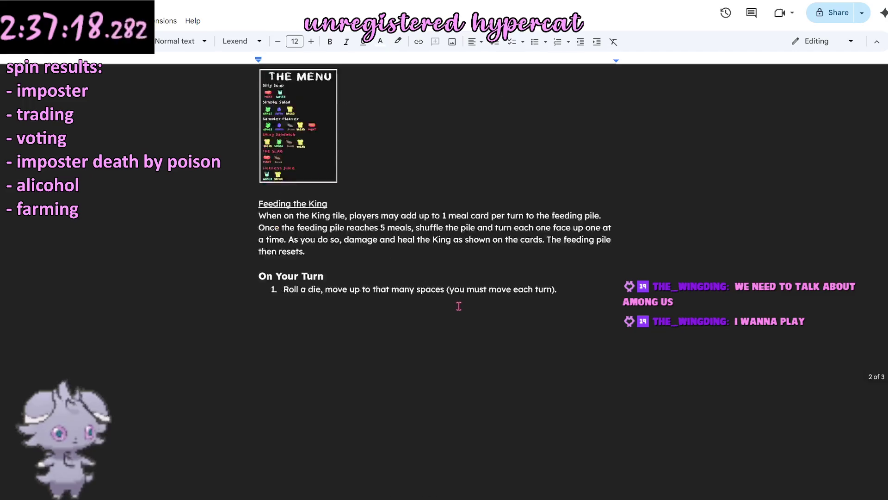
scroll(444, 251, down, 3)
scroll(444, 252, up, 1)
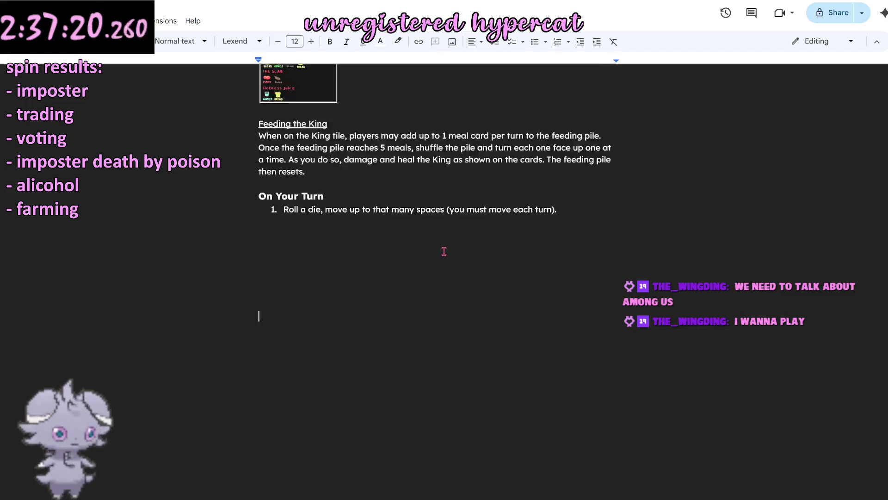
scroll(341, 246, up, 2)
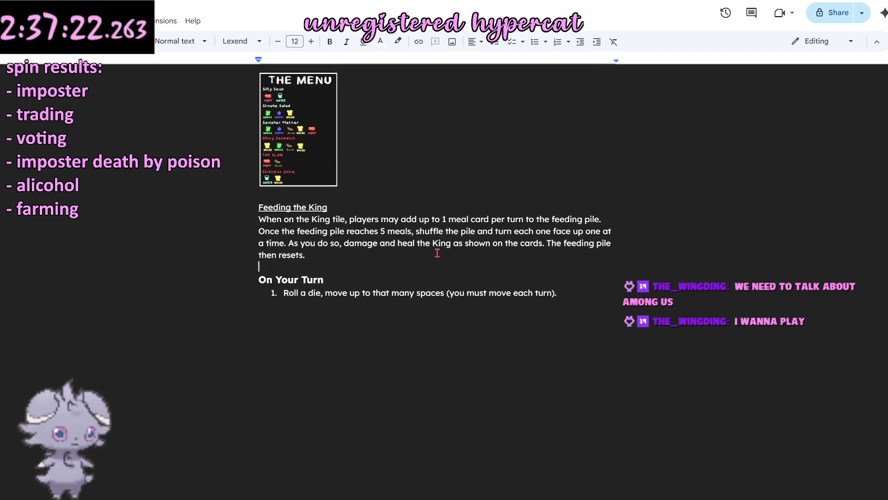
click(419, 254)
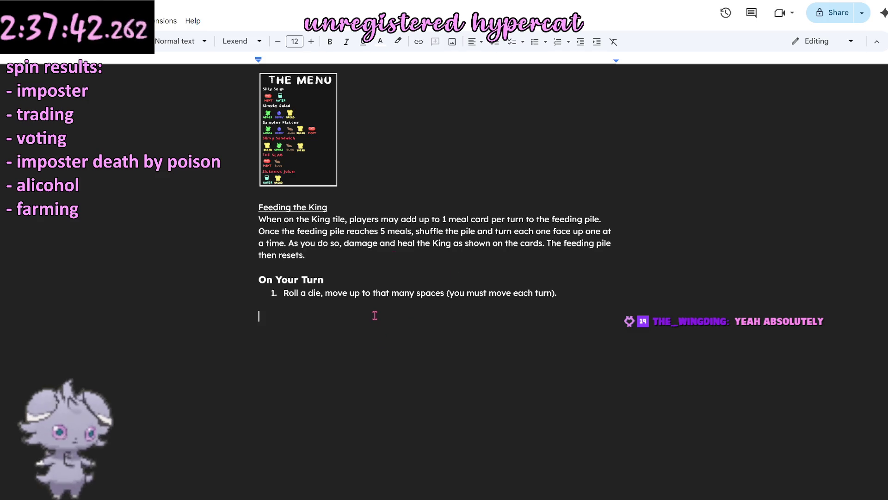
key(Return)
scroll(393, 336, up, 2)
scroll(395, 338, up, 2)
scroll(395, 338, up, 1)
scroll(397, 339, down, 3)
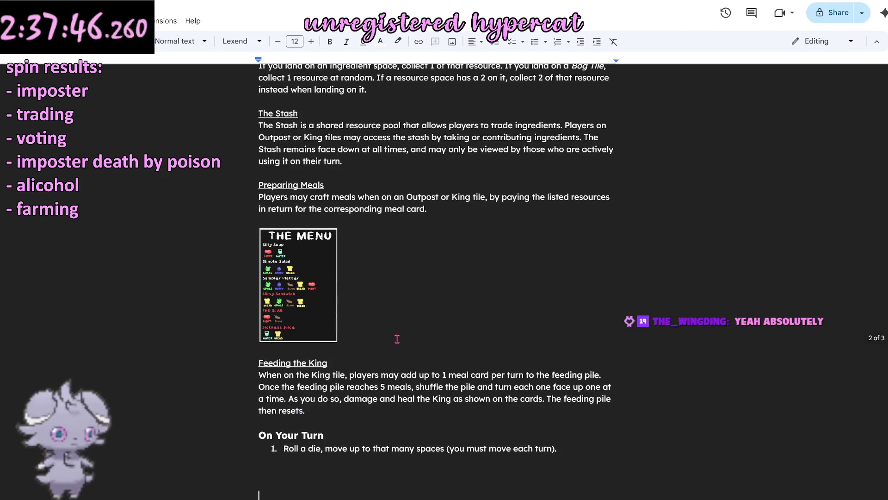
scroll(396, 338, up, 2)
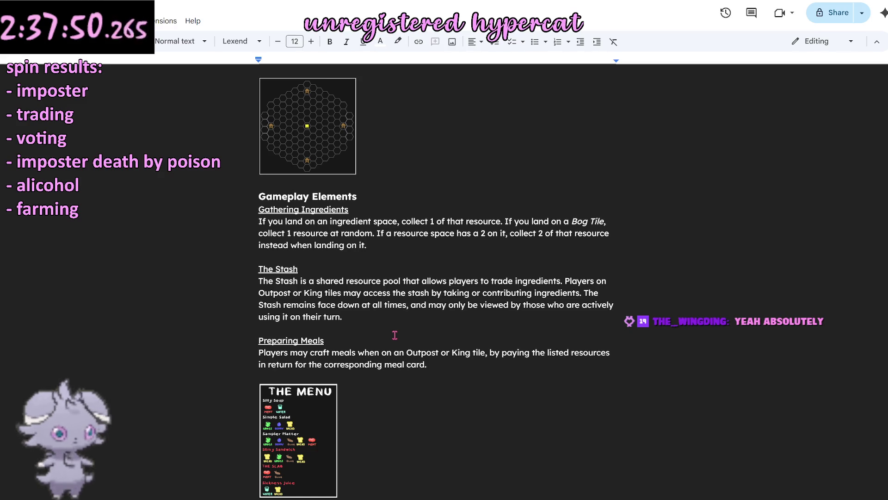
scroll(463, 322, up, 5)
scroll(439, 362, up, 2)
scroll(440, 362, down, 7)
scroll(429, 311, down, 4)
scroll(429, 312, down, 1)
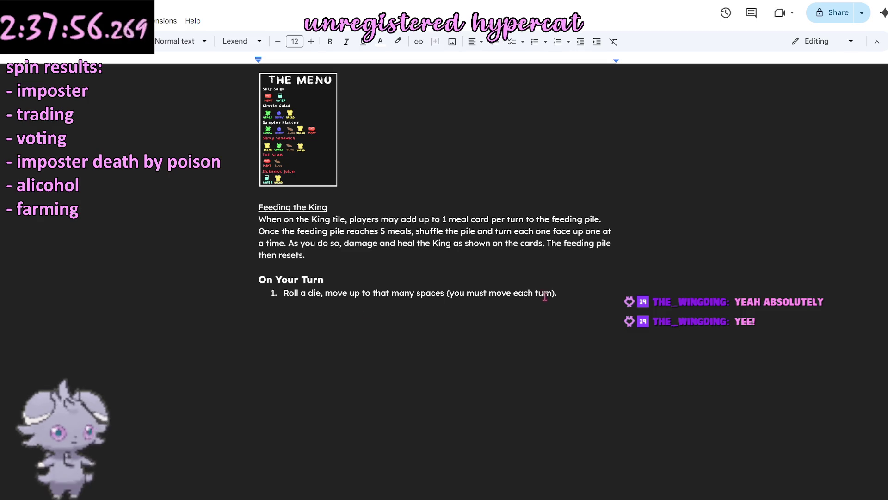
Step: Add sub-point 'Players cannot move through Barrier Tiles.' under step 1 and begin numbered step 2
click(578, 293)
scroll(577, 294, up, 3)
scroll(576, 299, up, 5)
scroll(574, 303, up, 1)
scroll(575, 304, up, 3)
scroll(573, 303, up, 1)
scroll(569, 304, down, 5)
scroll(563, 305, down, 4)
scroll(563, 306, up, 1)
scroll(563, 306, up, 3)
scroll(562, 307, up, 1)
scroll(562, 306, up, 1)
scroll(562, 307, up, 3)
scroll(561, 308, down, 4)
scroll(560, 309, down, 5)
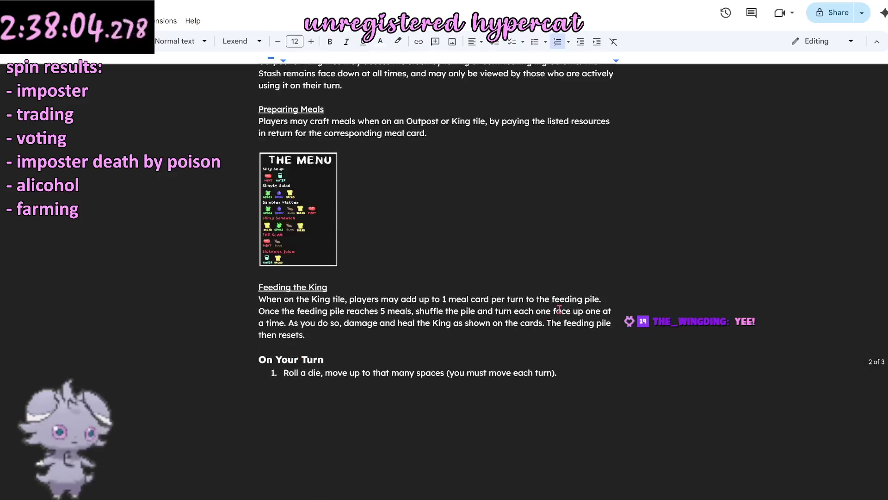
key(Return)
key(Tab)
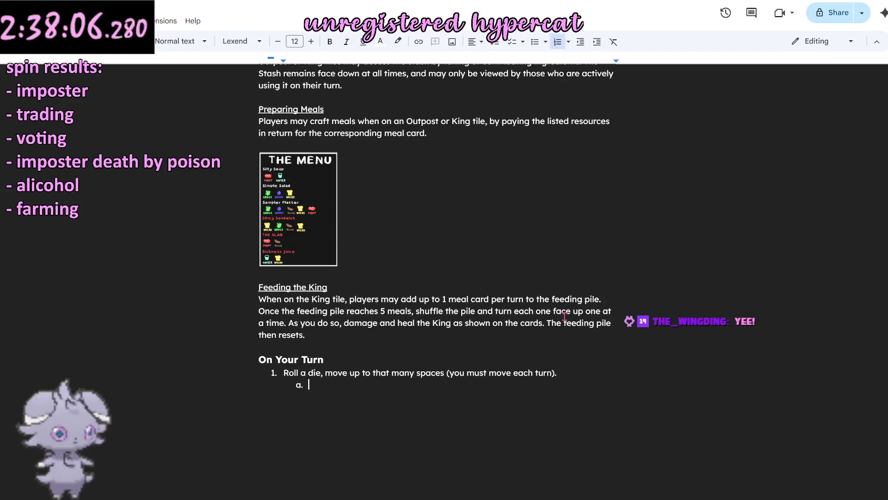
text(Note)
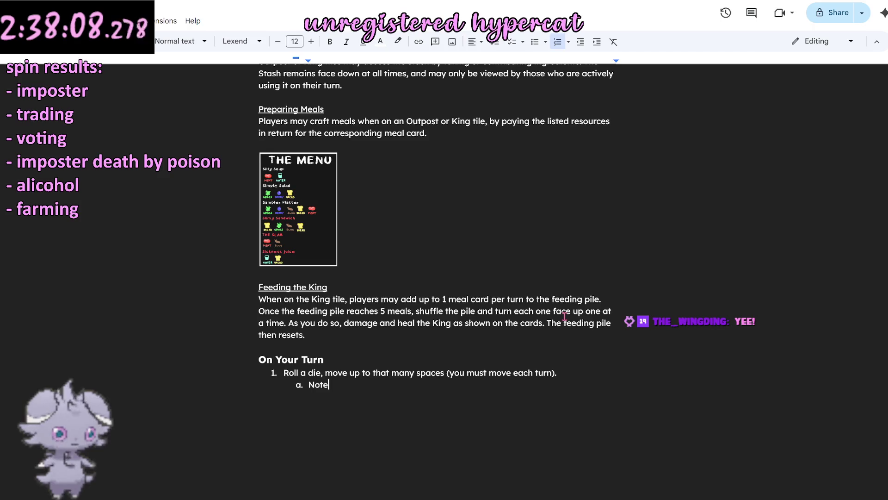
key(BackSpace)
key(BackSpace)
key(BackSpace)
text(Players cannot move thr)
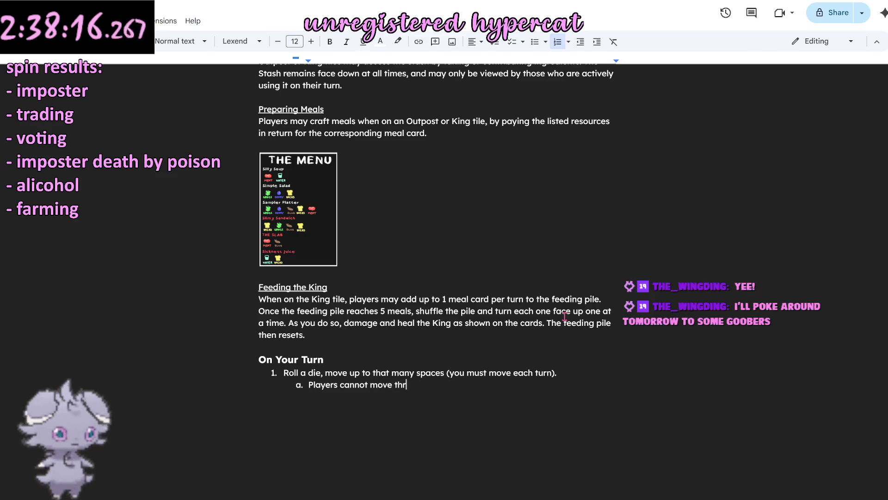
text(ough)
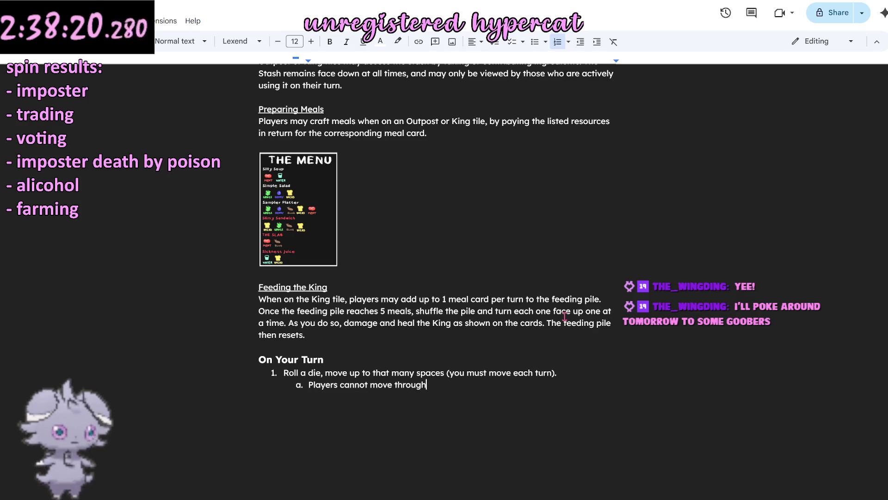
text( Barrier Ti)
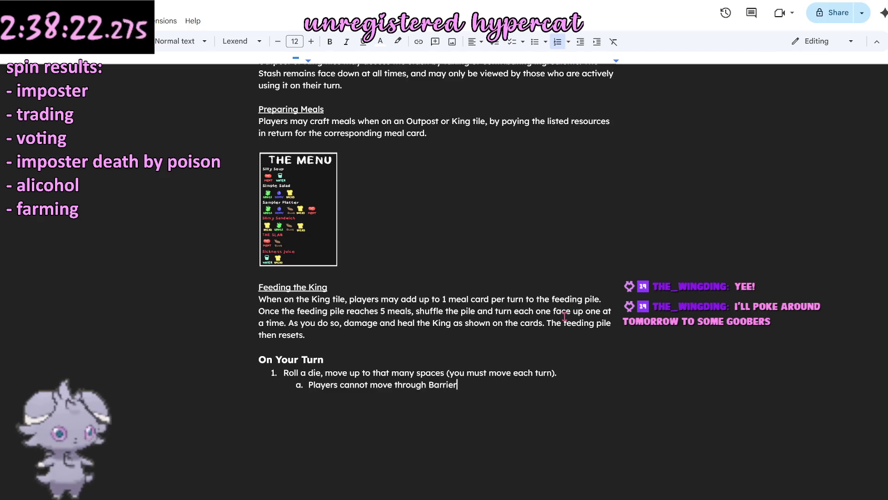
text(les)
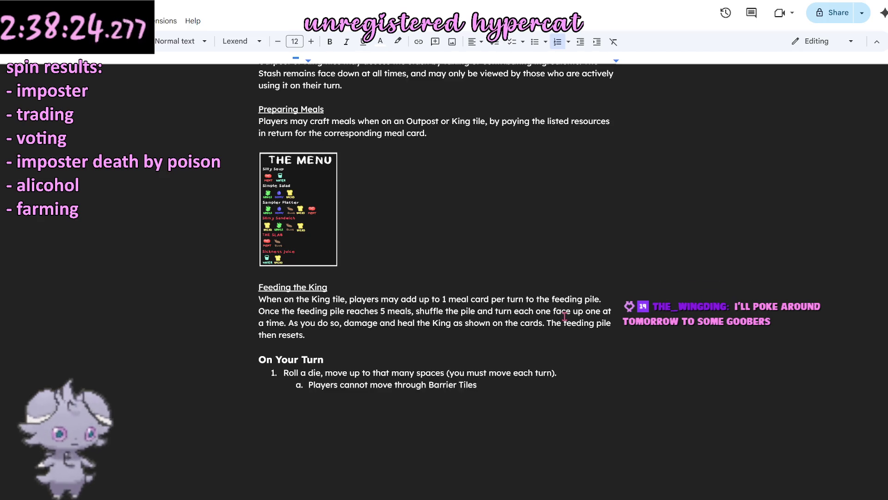
key(Return)
key(shift+Tab)
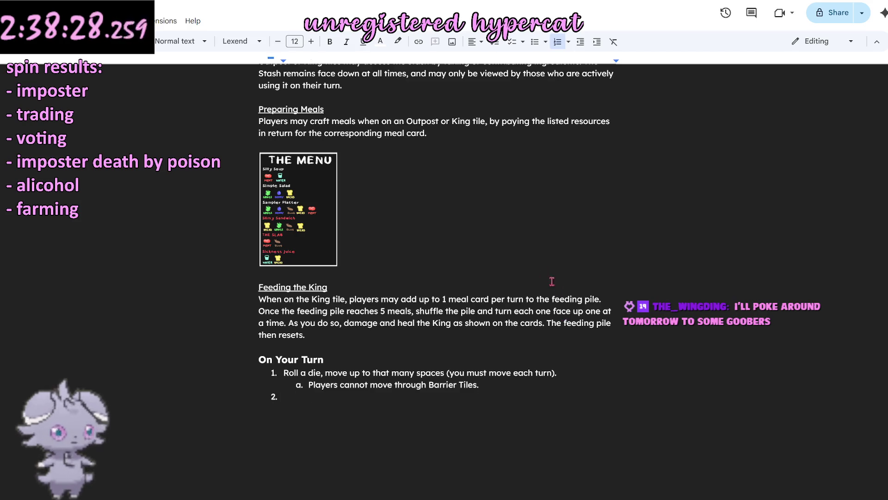
scroll(560, 294, up, 5)
scroll(560, 294, up, 5)
scroll(510, 272, up, 3)
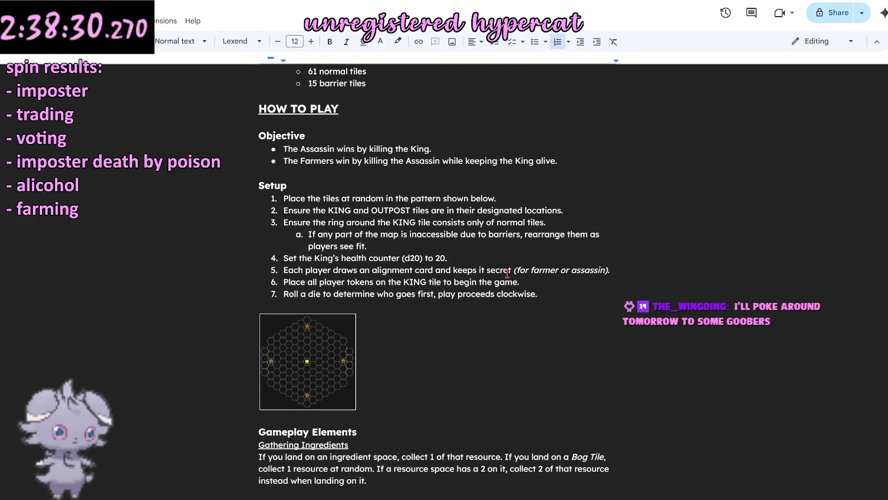
scroll(510, 273, down, 3)
scroll(473, 284, down, 4)
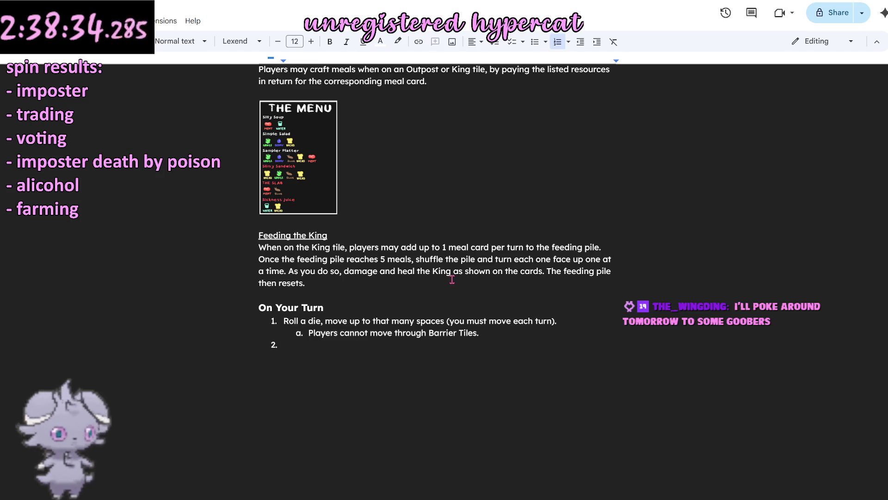
scroll(451, 279, up, 4)
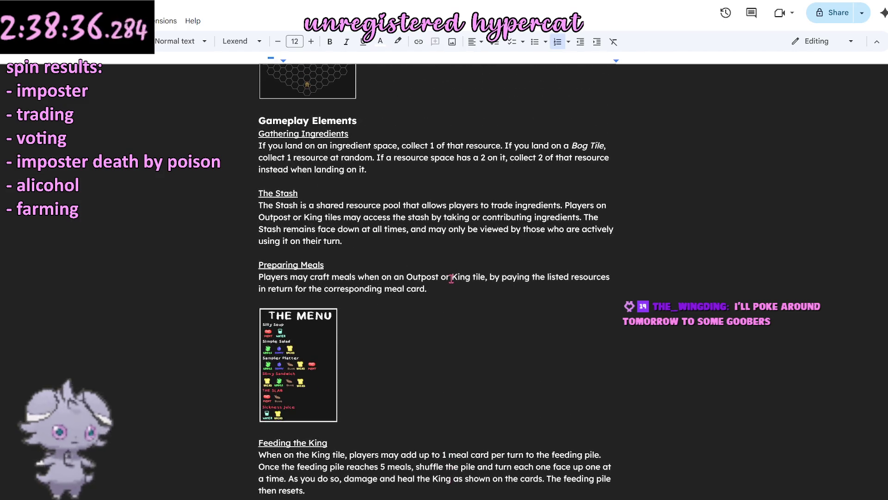
scroll(452, 278, up, 4)
scroll(451, 279, up, 3)
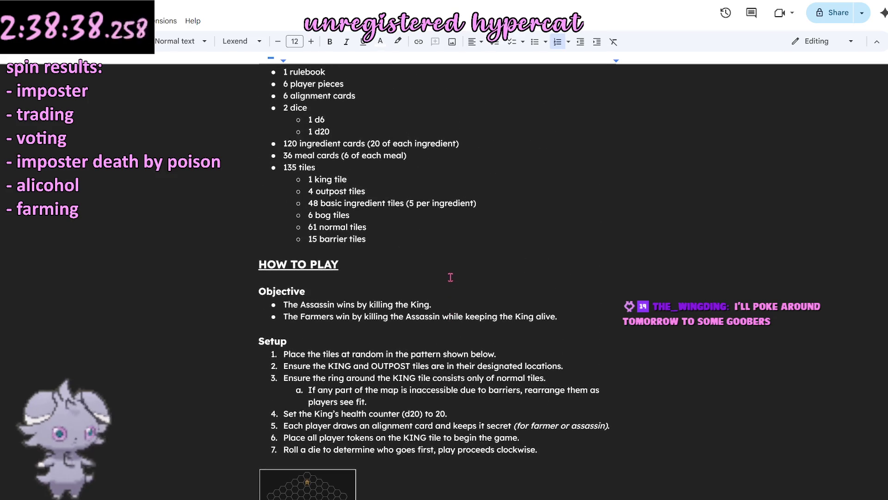
scroll(450, 278, down, 3)
scroll(447, 280, down, 5)
scroll(448, 280, down, 3)
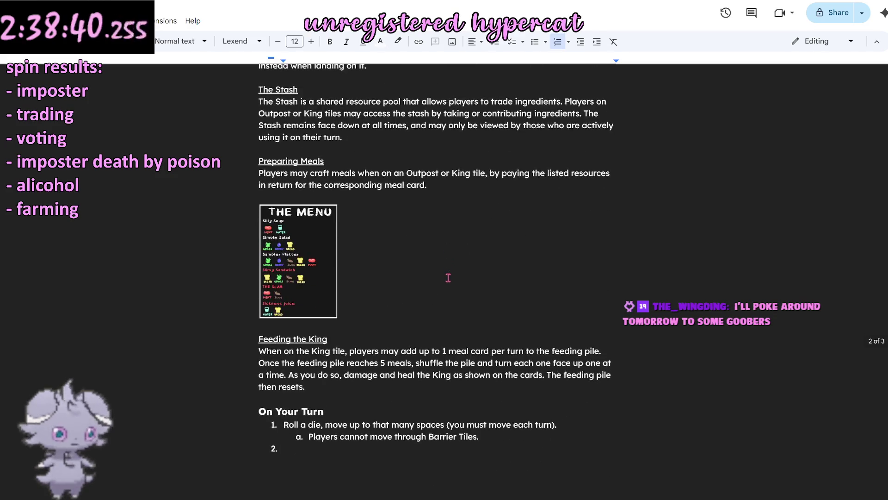
scroll(445, 283, down, 2)
text(Collect)
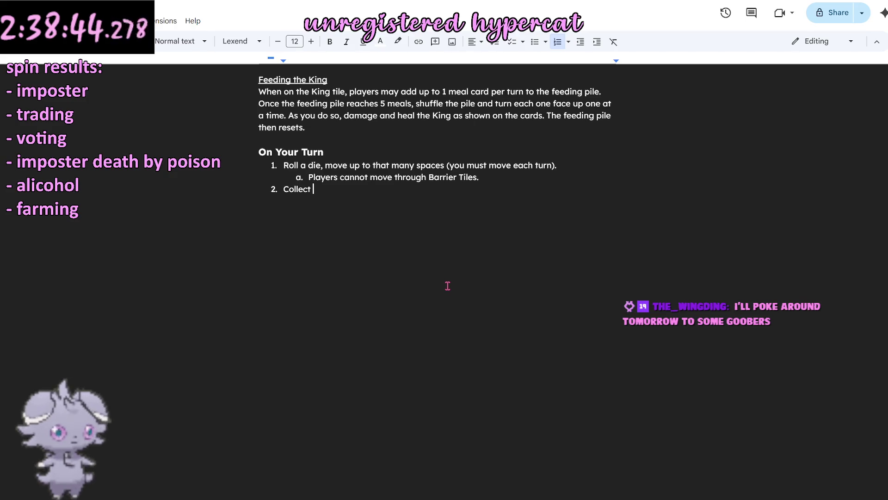
text(ingredients)
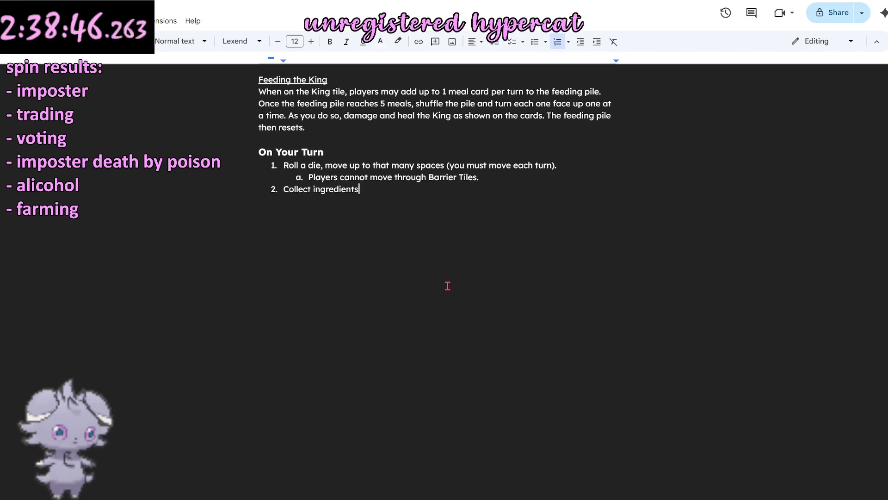
text( if applicable.)
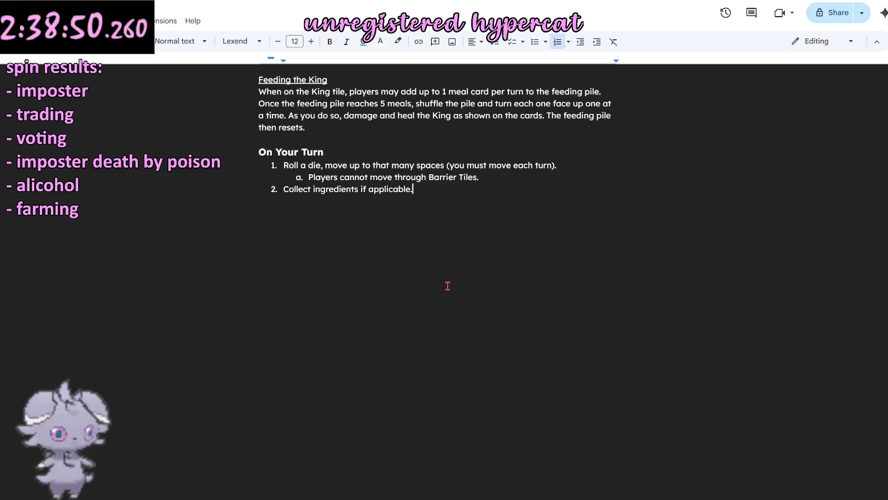
Step: Write step 2 'Collect ingredients if applicable.', step 3 on taking actions in any order, and sub-step 'Access the stash (if applicable)'
key(Return)
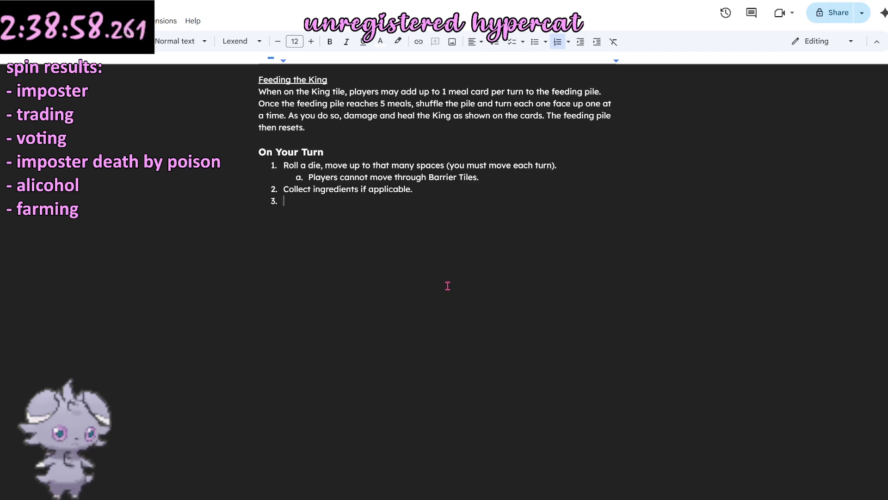
text(You may then do any of the following actions in any order:)
key(Return)
key(Tab)
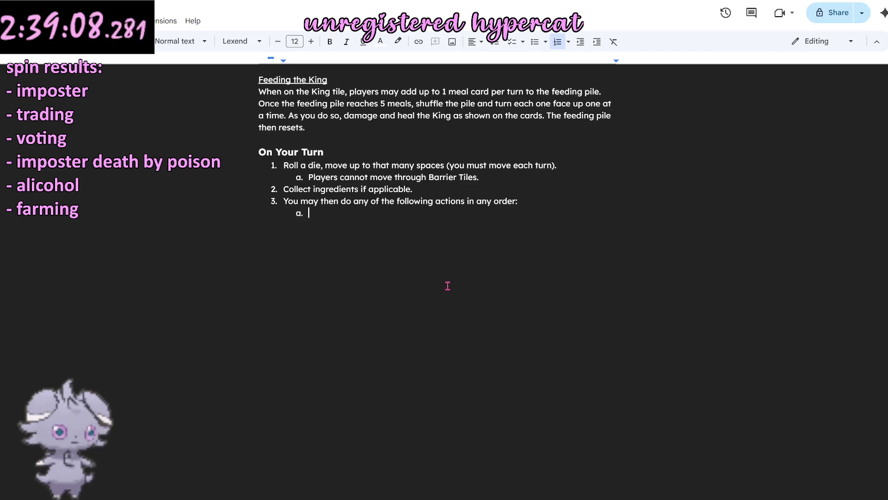
scroll(448, 285, up, 3)
scroll(451, 284, up, 1)
scroll(451, 284, down, 1)
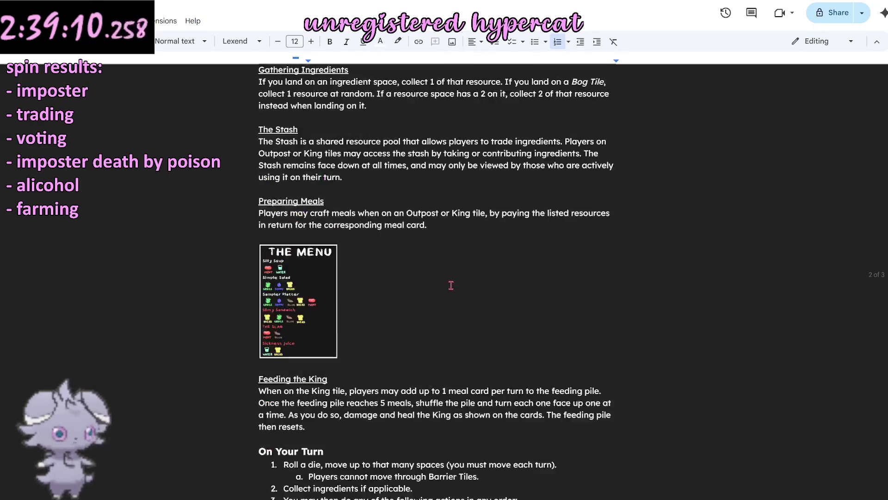
scroll(451, 285, down, 2)
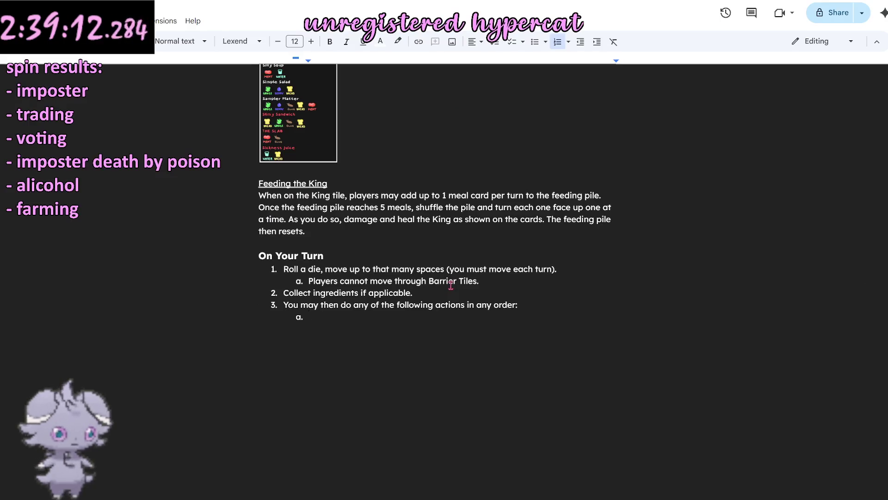
text(Access the stash ()
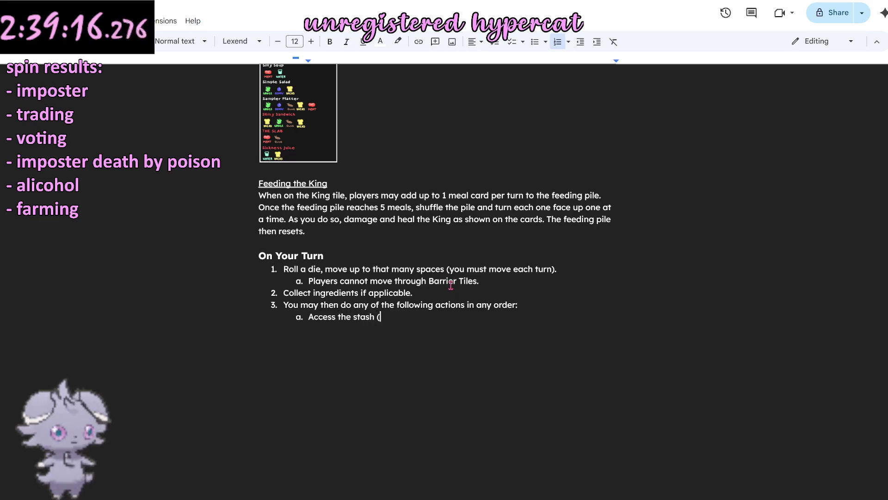
text(if applicable))
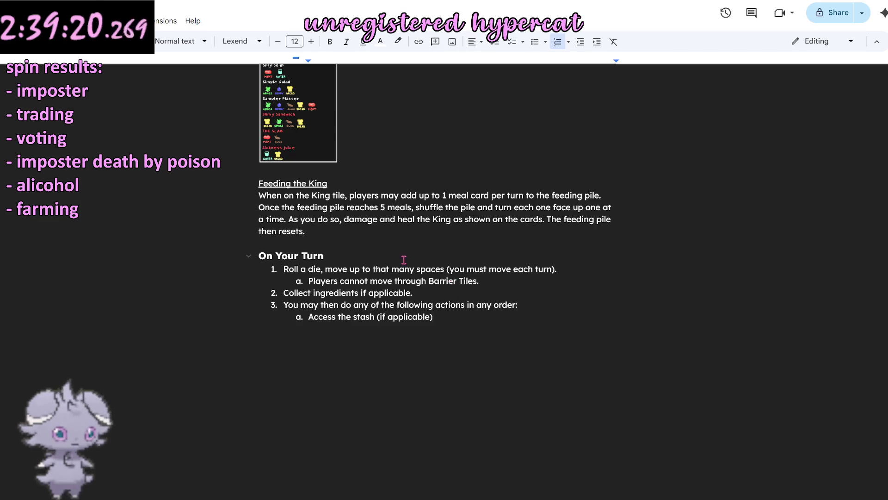
drag(410, 292, 360, 293)
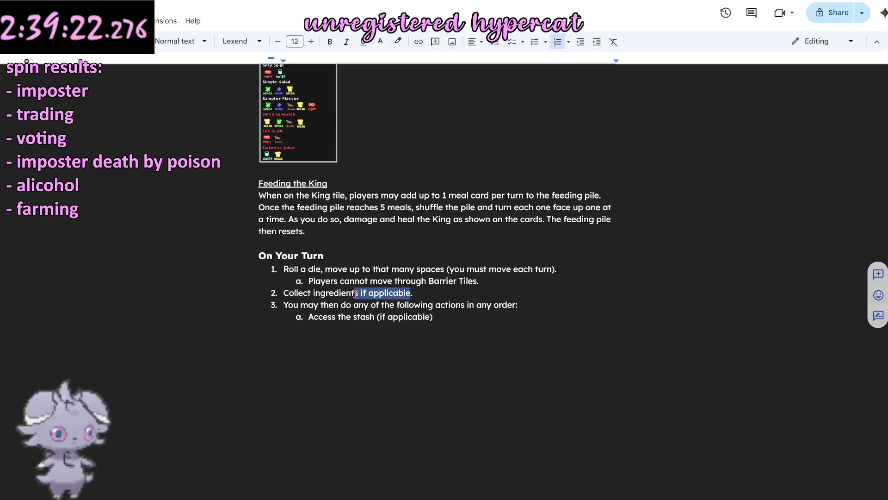
text(())
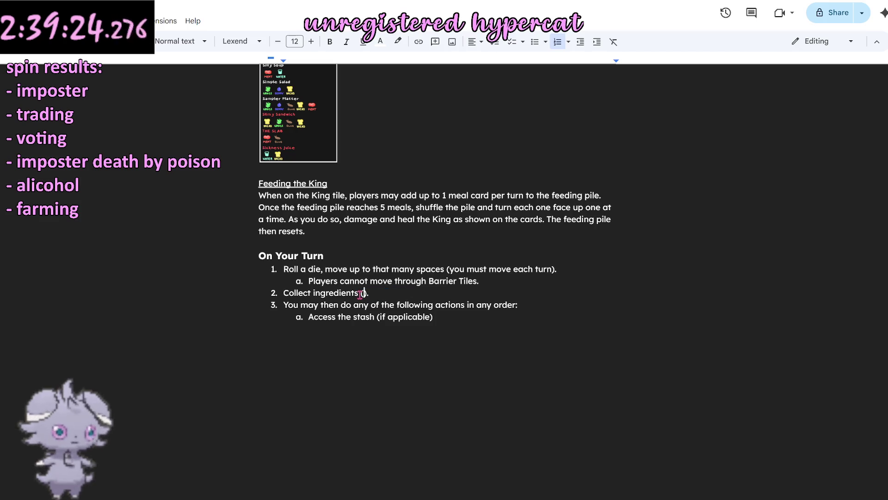
text(if applicable)
Step: Parenthesise 'if applicable' in step 2 and add sub-step b 'Prepare a meal (if applicable)', beginning item c
click(464, 320)
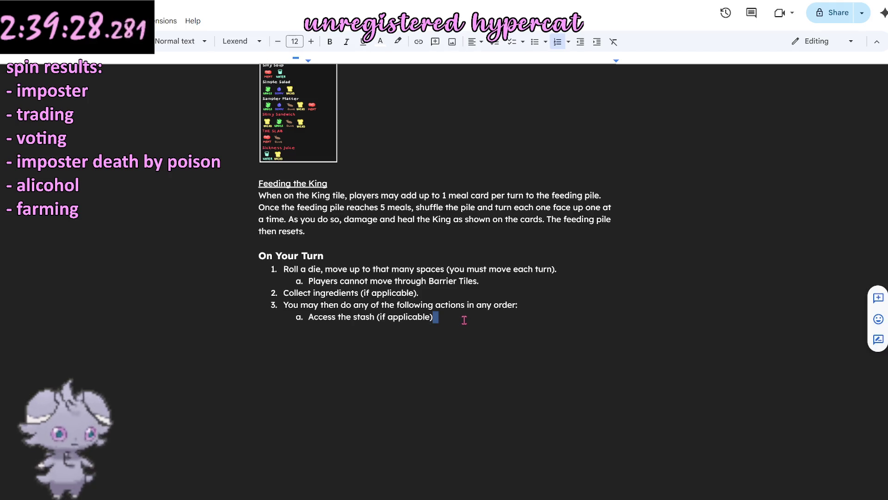
key(Return)
text(Prepare a meal)
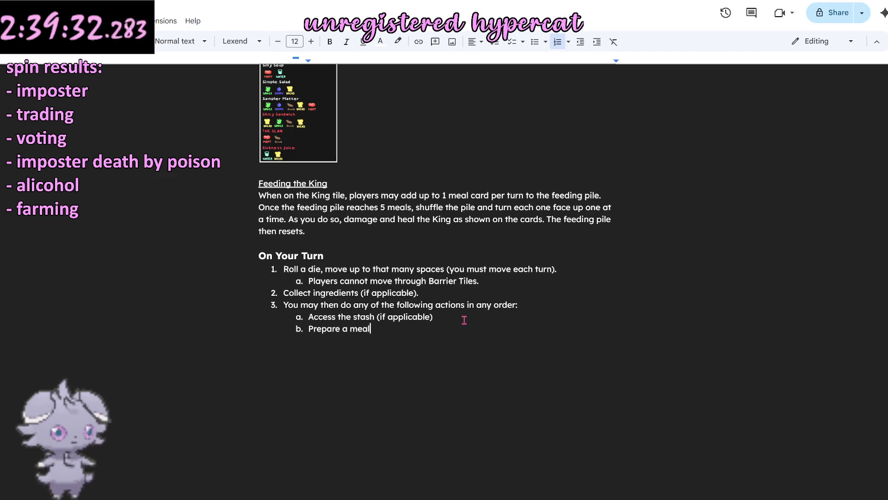
text( (if applicable)
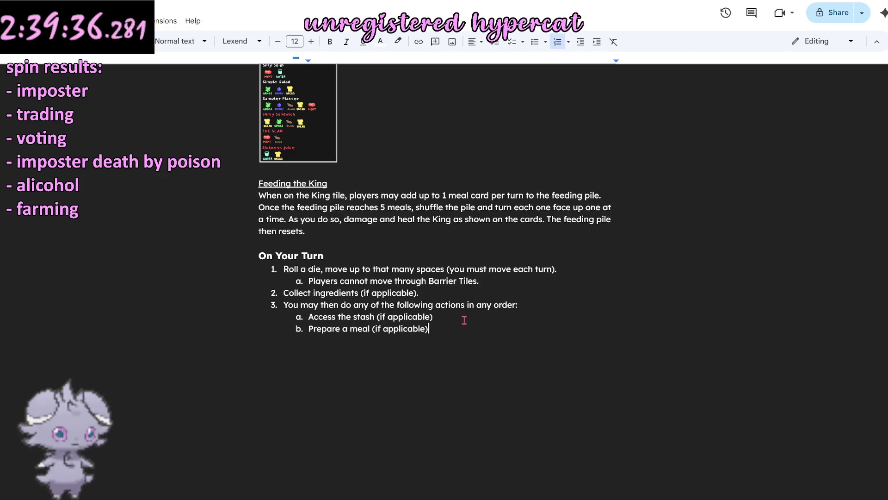
key(Return)
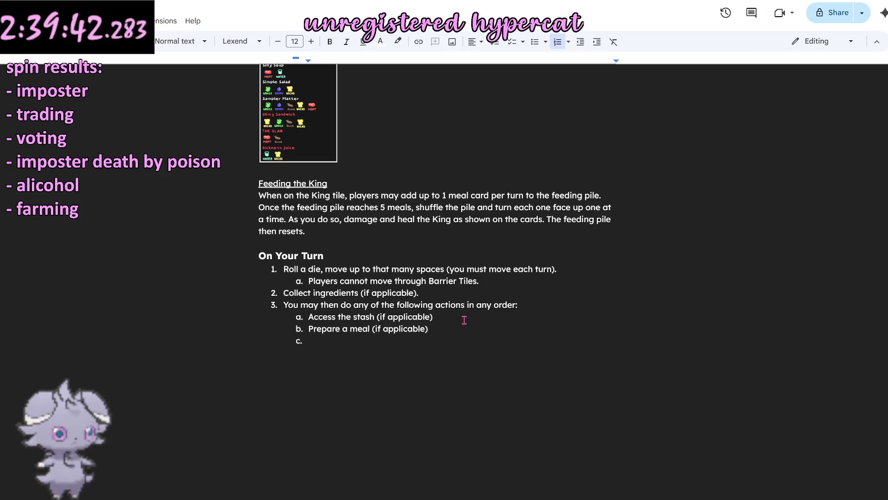
scroll(479, 292, up, 2)
scroll(484, 272, up, 5)
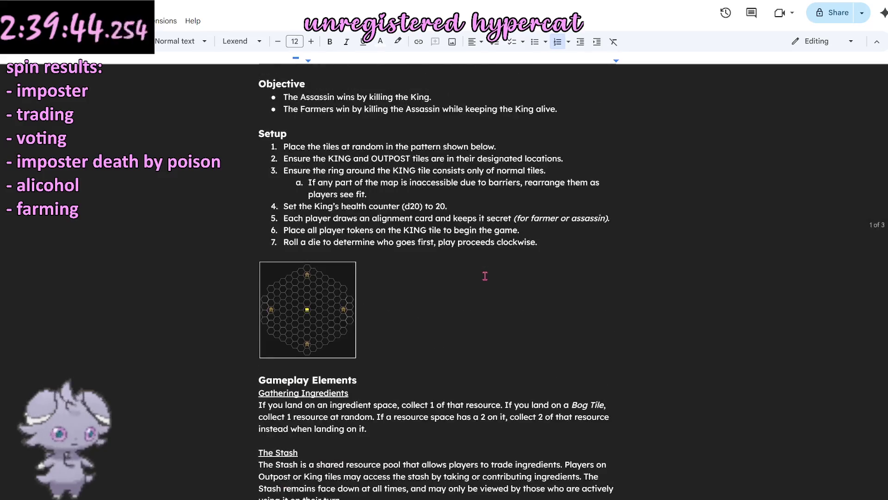
scroll(481, 276, up, 4)
scroll(479, 278, up, 2)
scroll(477, 278, down, 7)
scroll(471, 291, down, 2)
scroll(471, 292, down, 3)
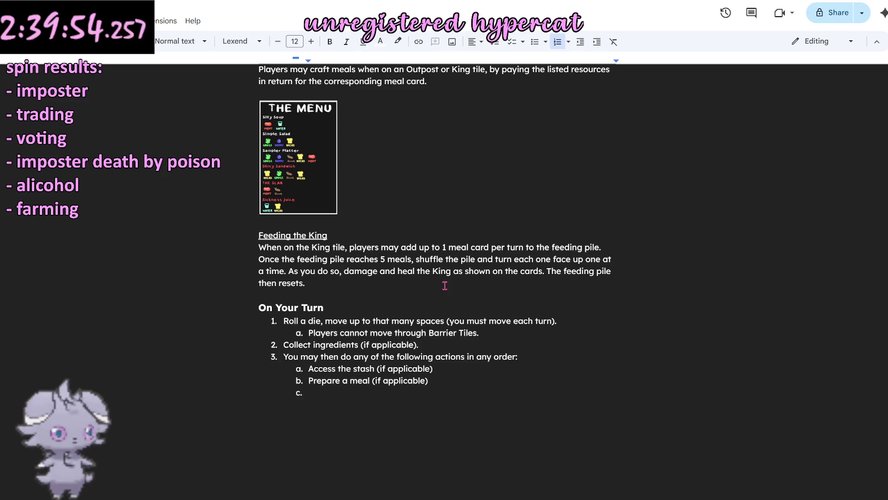
mouse_move(422, 308)
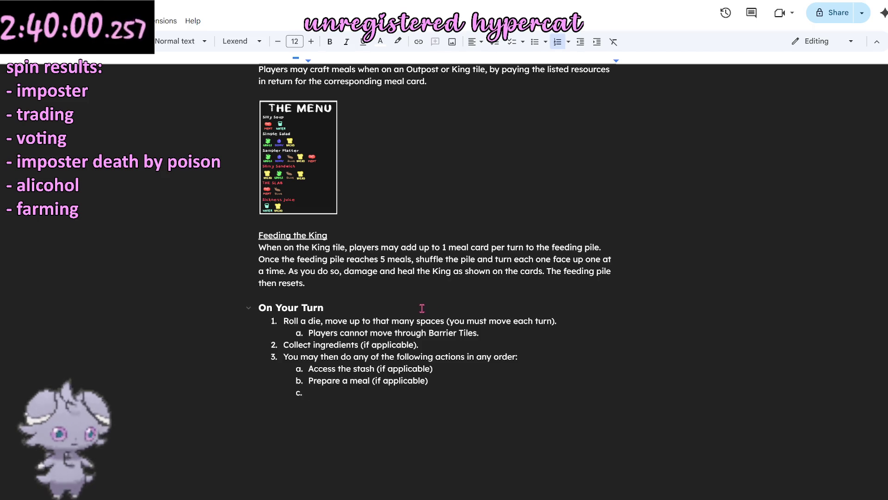
text(Accuse another player (if applicable, see next section))
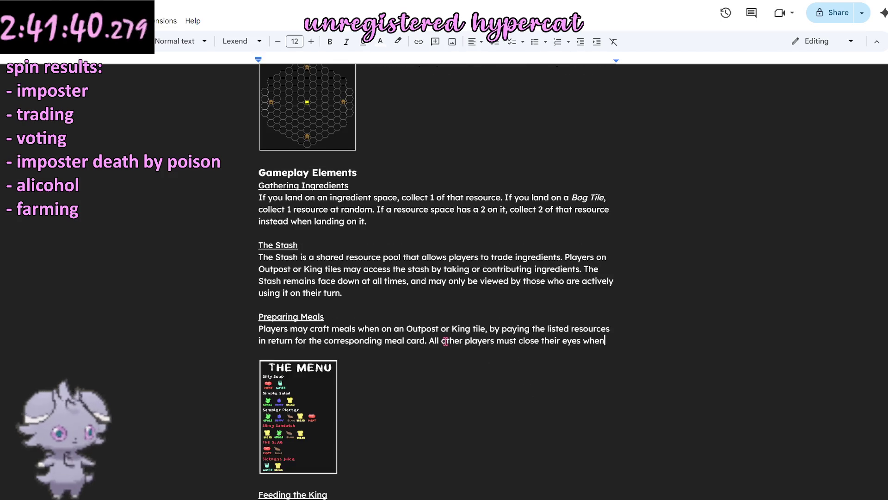
text(  meal is being por)
Step: Add to Preparing Meals that all other players must close their eyes while a meal is prepared
key(BackSpace)
key(BackSpace)
text(repared.)
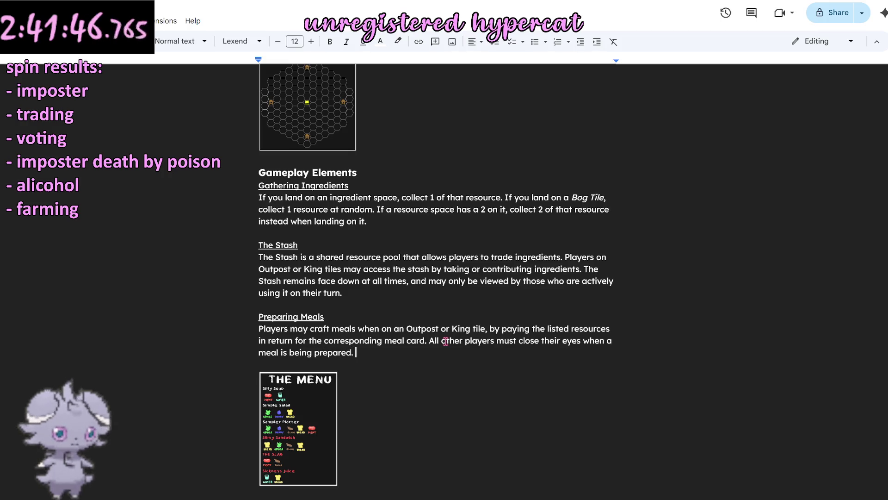
key(BackSpace)
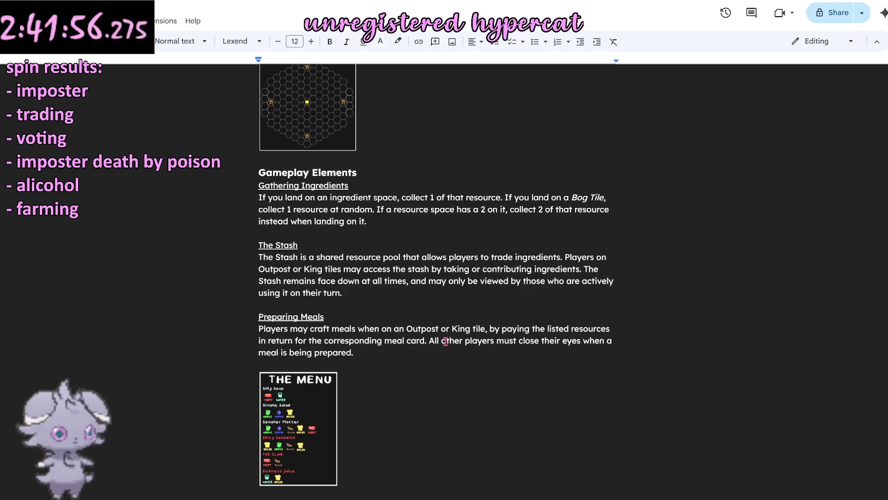
scroll(451, 326, up, 5)
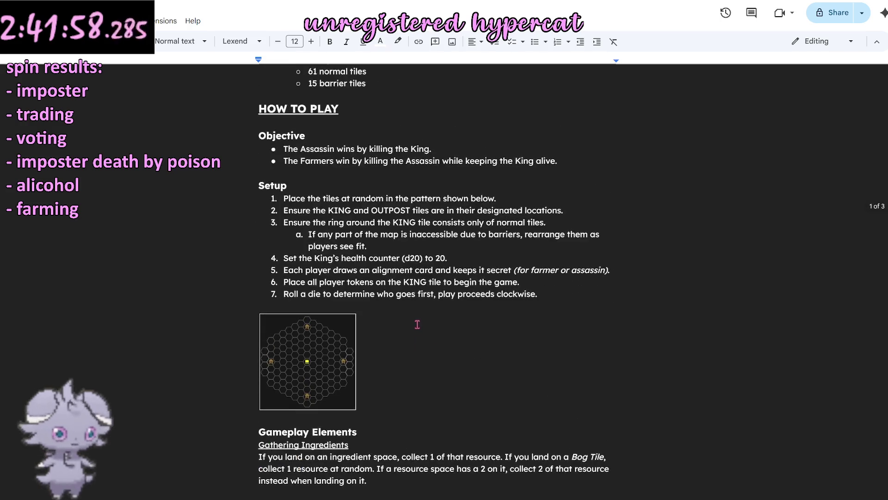
scroll(415, 326, up, 1)
scroll(414, 326, up, 3)
scroll(410, 334, down, 4)
scroll(406, 350, down, 6)
scroll(406, 348, down, 2)
scroll(406, 347, up, 2)
scroll(405, 347, up, 4)
scroll(404, 345, down, 4)
scroll(405, 345, down, 5)
scroll(405, 344, up, 2)
scroll(404, 344, up, 5)
scroll(405, 345, up, 1)
scroll(404, 345, up, 4)
scroll(405, 345, down, 5)
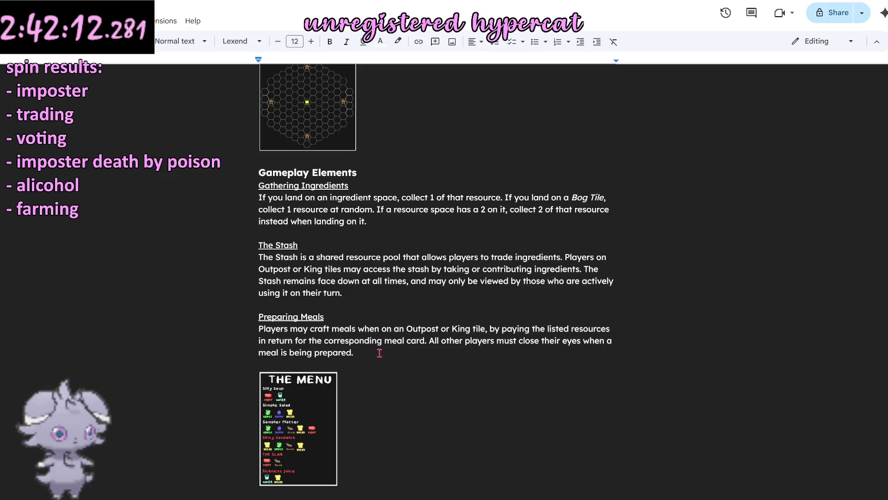
key(Return)
key(Return)
text(Note: )
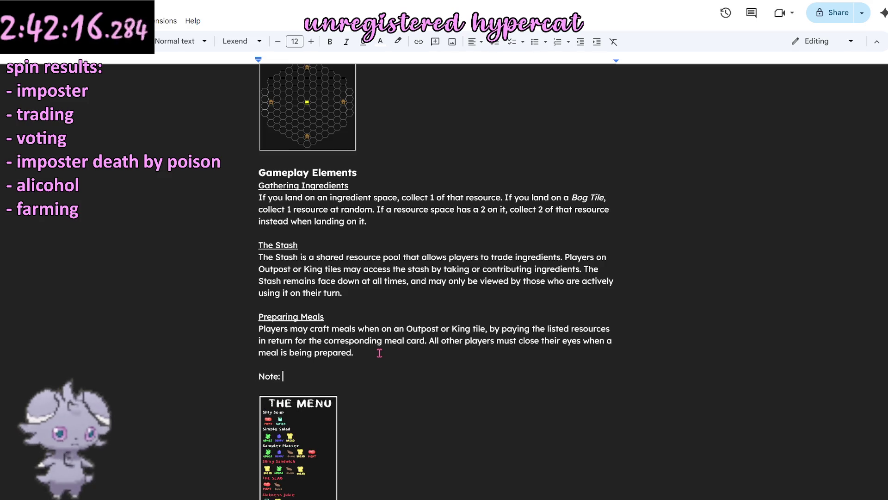
text(meals)
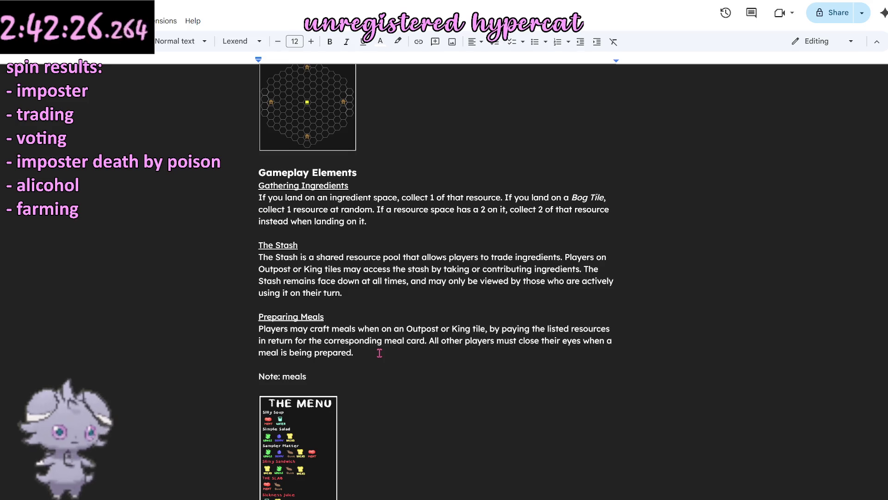
text( are kept)
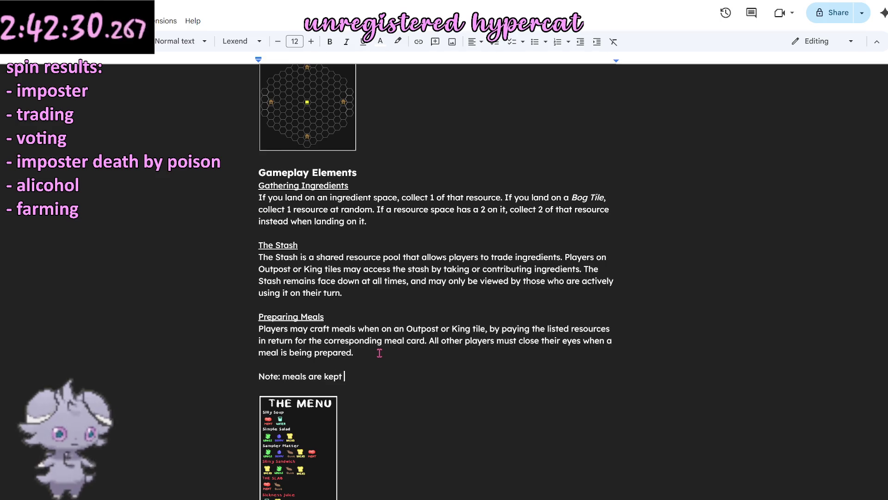
Step: Write the note that hands are private and players needn't disclose their contents or size
key(BackSpace)
key(BackSpace)
key(BackSpace)
key(BackSpace)
key(BackSpace)
key(BackSpace)
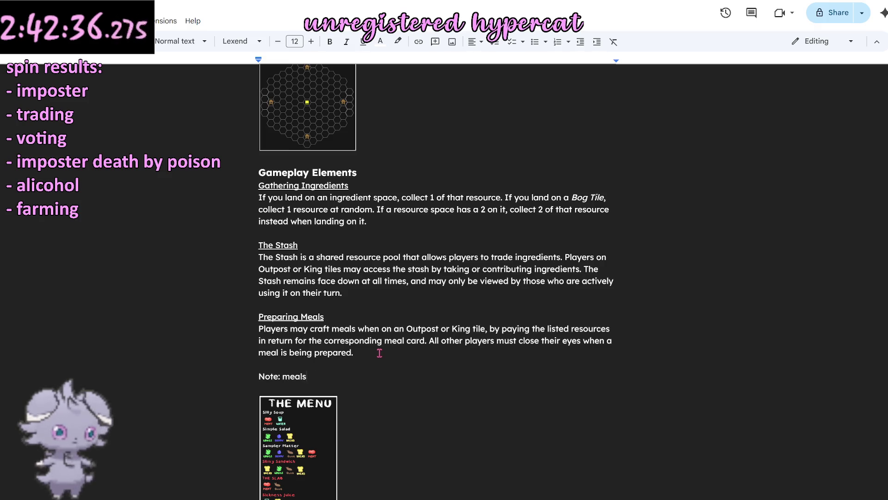
key(BackSpace)
key(BackSpace)
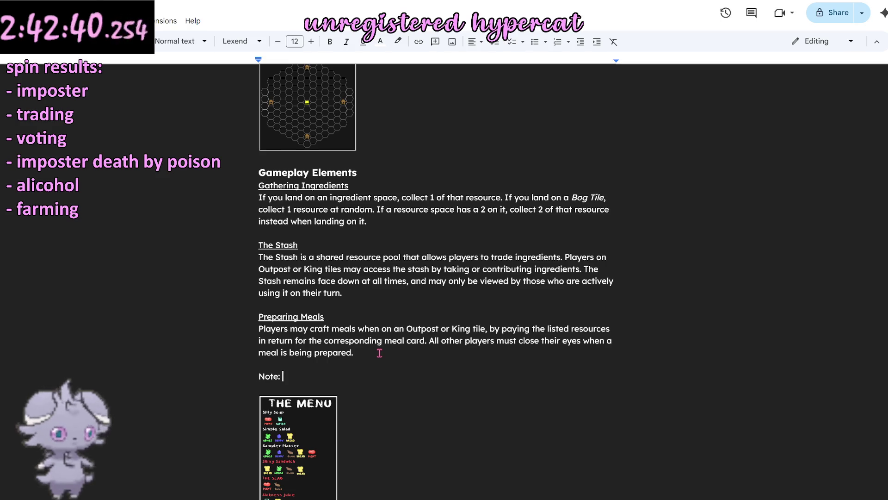
text(cards in players hands are private only to them.)
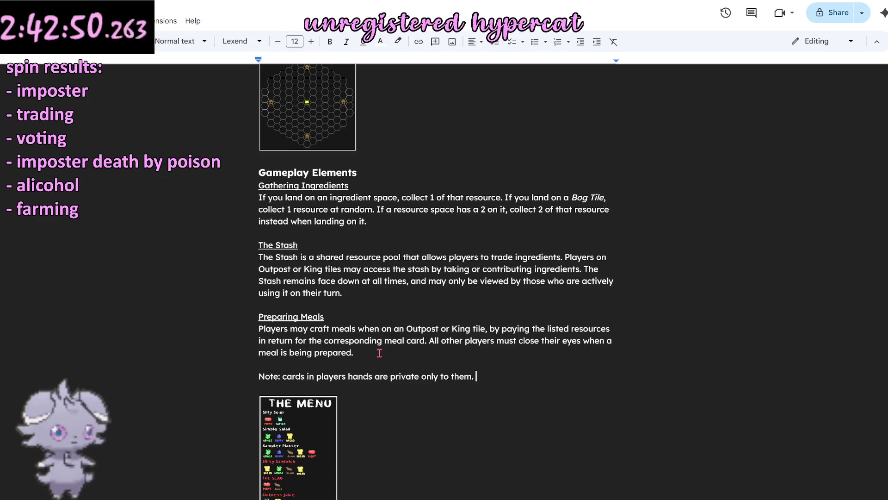
text( Players may not )
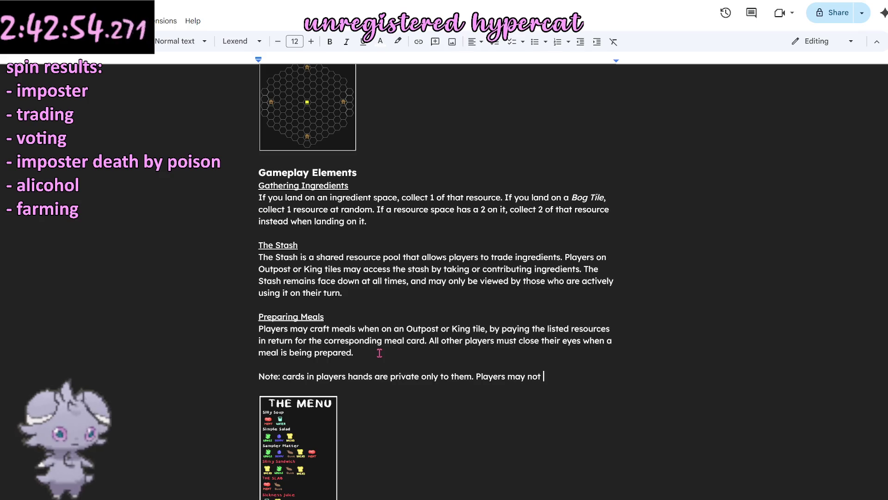
text(ask)
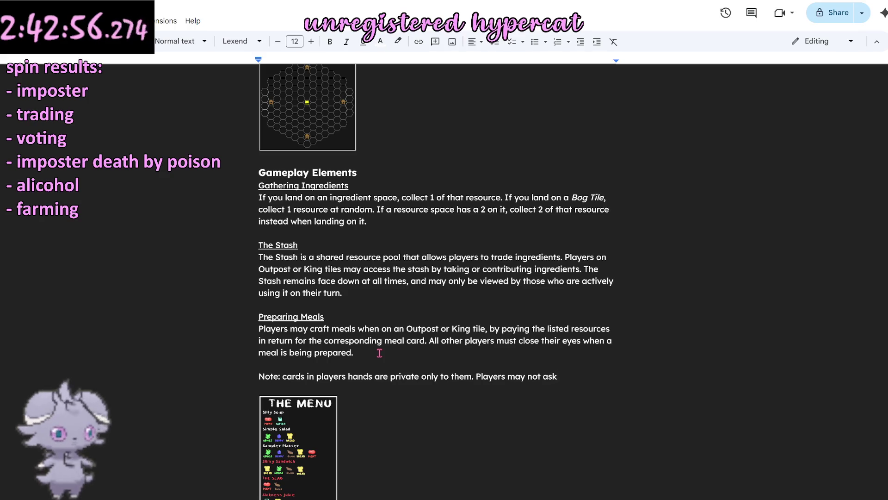
key(BackSpace)
key(BackSpace)
key(BackSpace)
key(BackSpace)
key(BackSpace)
key(BackSpace)
key(BackSpace)
key(BackSpace)
key(BackSpace)
text(players )
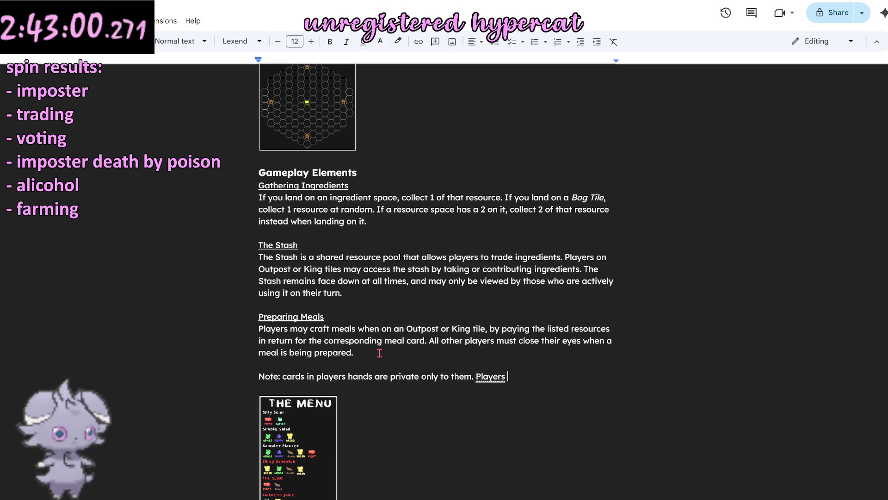
text(do not have to disclose the contents or size of their hand)
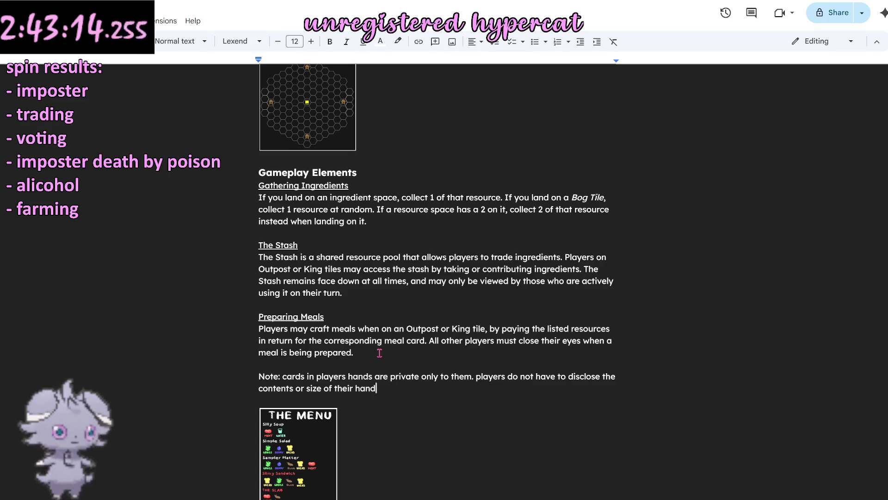
text(ncluding meals.)
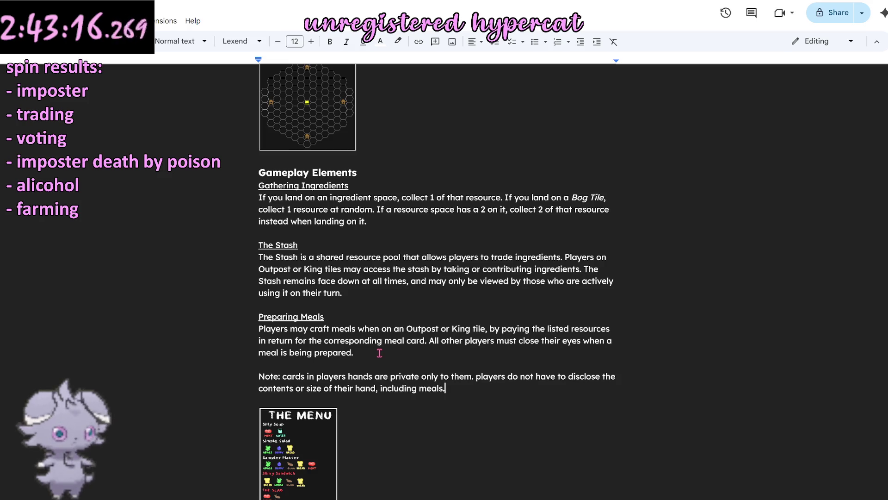
Step: Dismiss the spelling suggestion and capitalise 'Cards' and 'Players' in the note
click(481, 378)
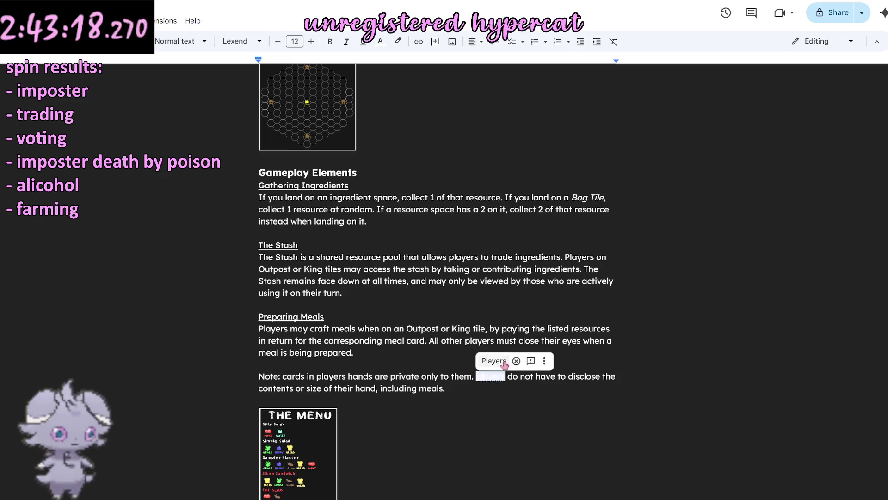
click(517, 361)
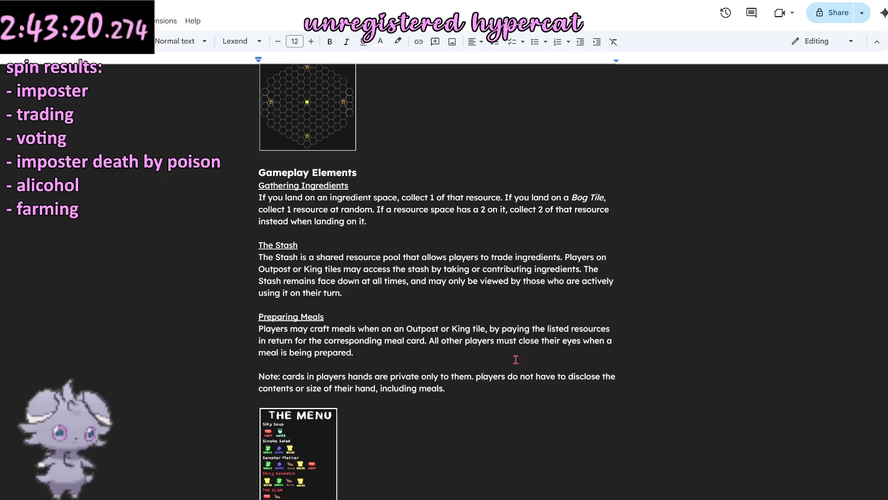
click(284, 378)
key(BackSpace)
text(C)
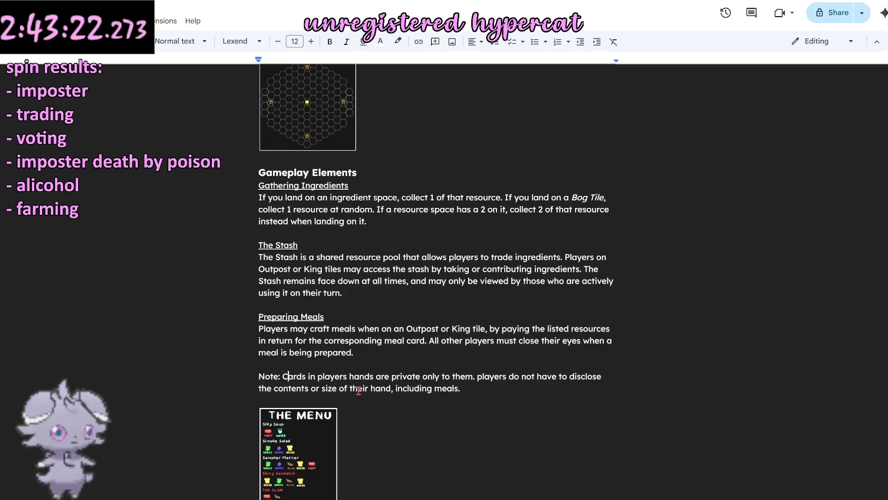
click(483, 377)
key(BackSpace)
text(P)
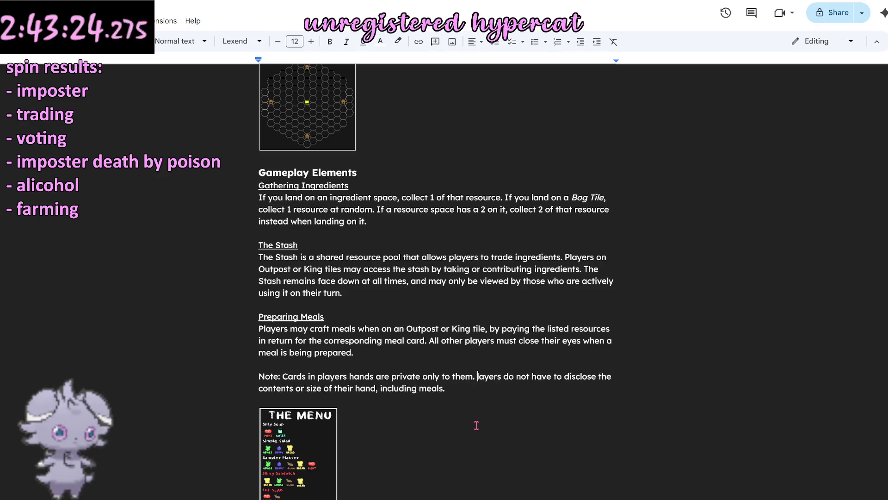
Step: Make the 'Note:' label bold and italicise the note's sentence
drag(259, 376, 282, 377)
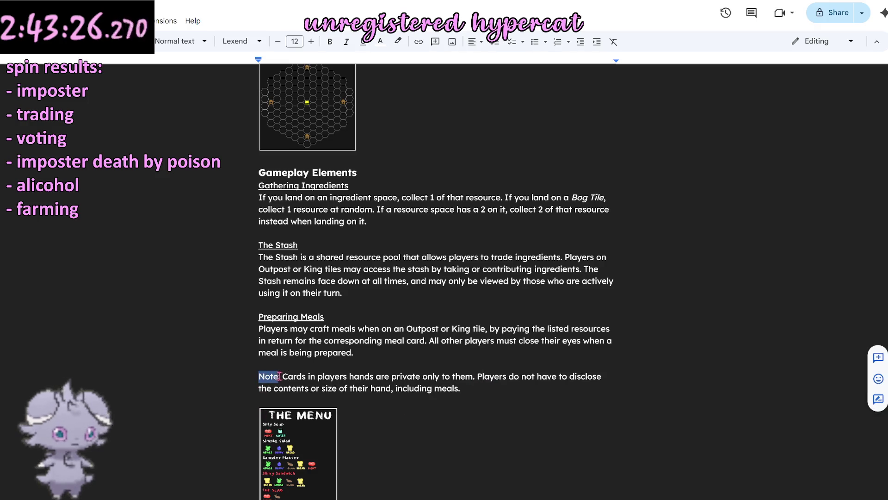
key(ctrl+b)
click(397, 386)
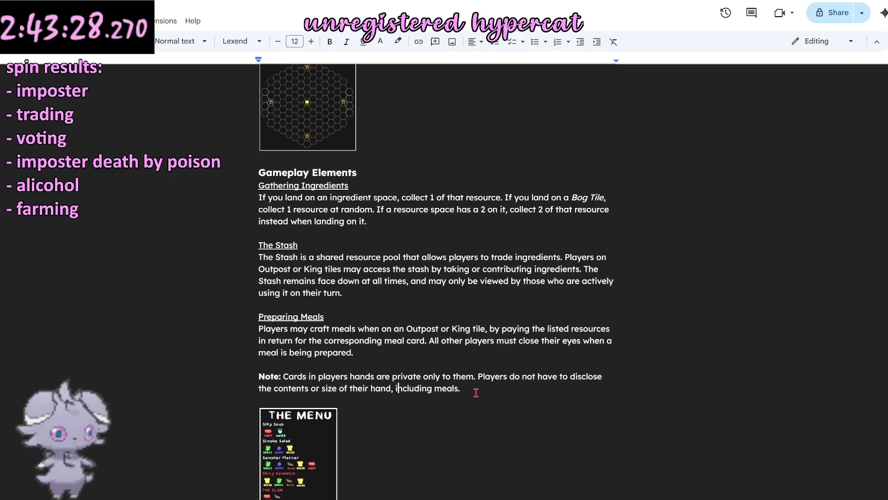
drag(468, 391, 283, 378)
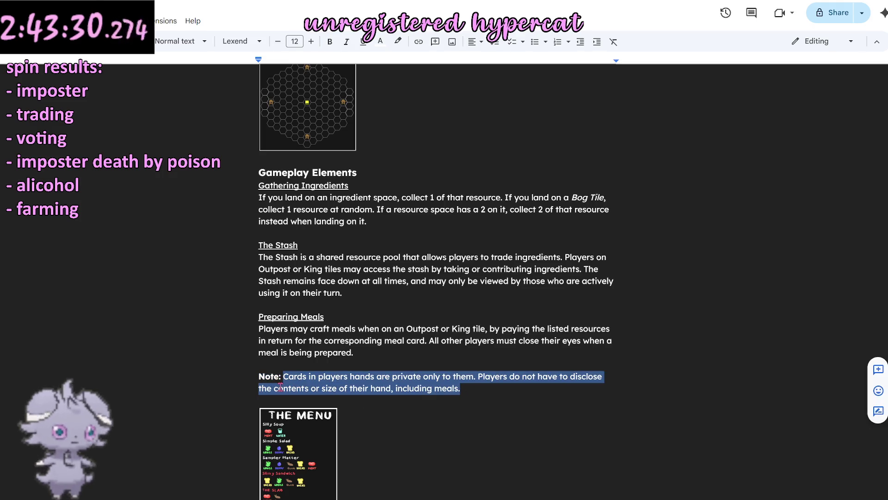
key(ctrl+i)
click(409, 345)
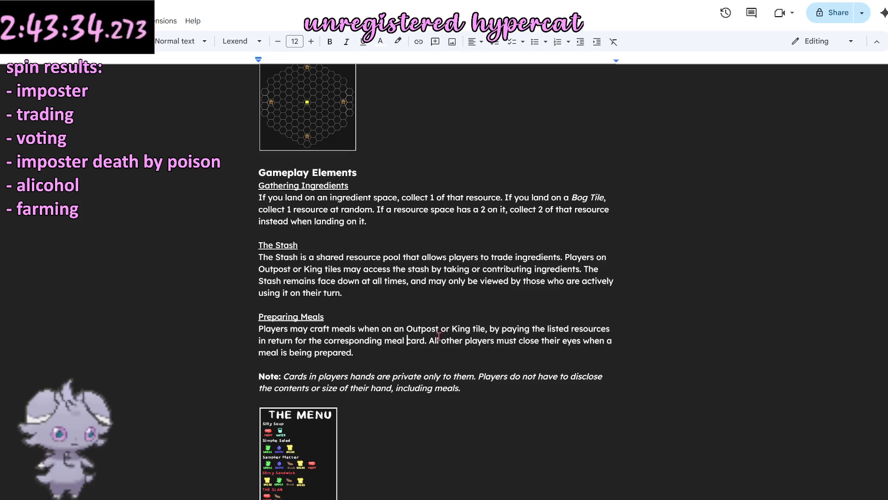
scroll(408, 345, down, 5)
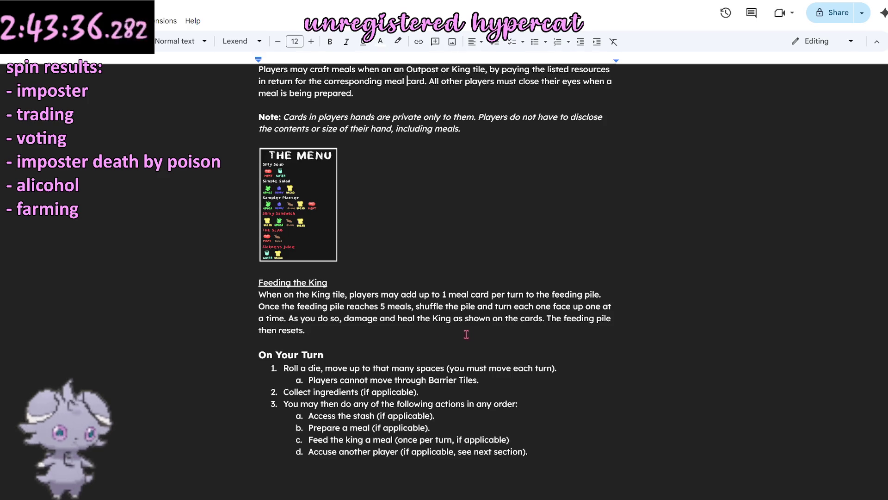
scroll(437, 331, up, 5)
scroll(472, 312, up, 2)
scroll(472, 313, down, 6)
scroll(424, 338, down, 1)
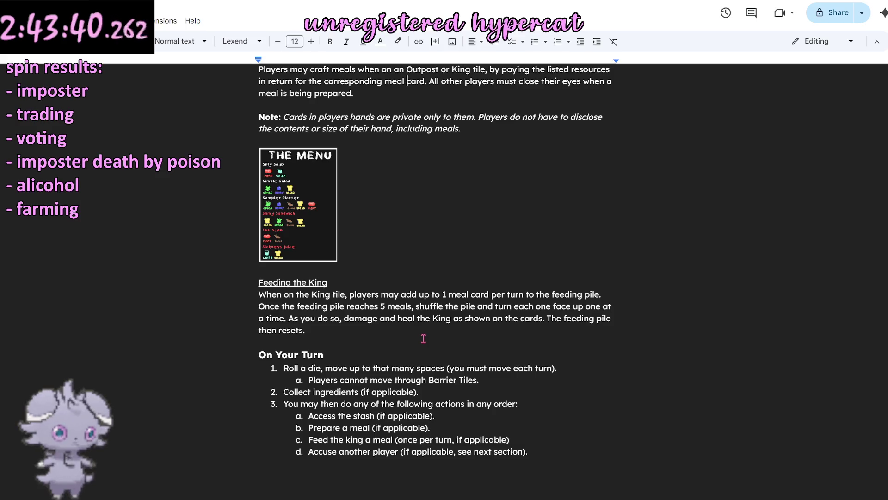
scroll(424, 338, up, 4)
scroll(462, 309, down, 1)
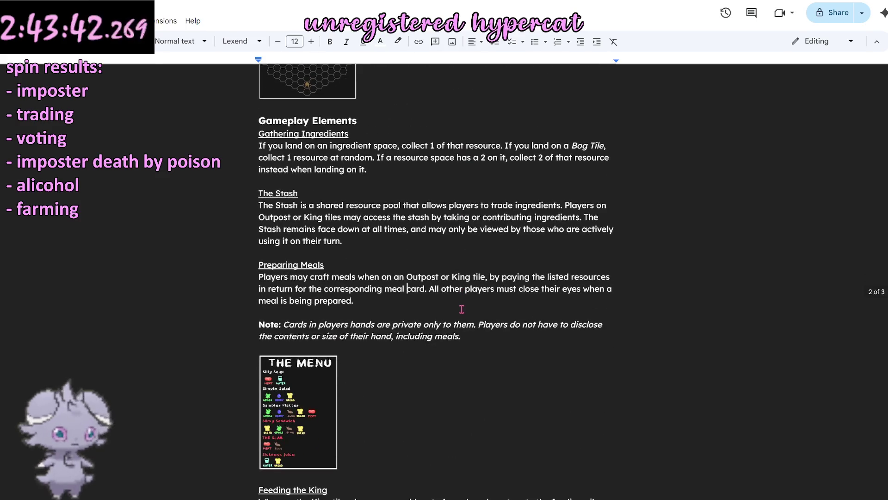
scroll(462, 309, up, 3)
scroll(462, 308, up, 3)
scroll(461, 309, up, 1)
scroll(460, 313, up, 2)
scroll(460, 314, down, 5)
scroll(465, 324, down, 4)
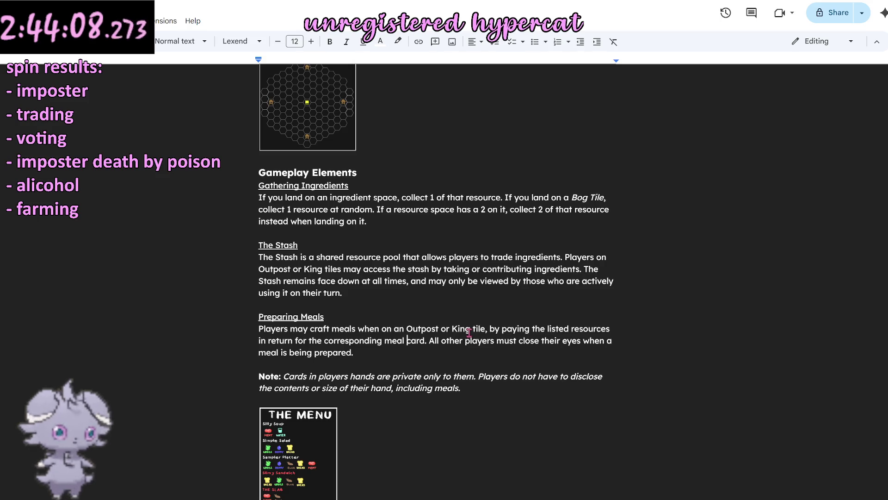
scroll(475, 303, down, 3)
scroll(475, 301, down, 1)
scroll(455, 297, down, 3)
scroll(455, 296, up, 1)
scroll(451, 298, up, 2)
scroll(444, 298, up, 2)
scroll(441, 300, up, 2)
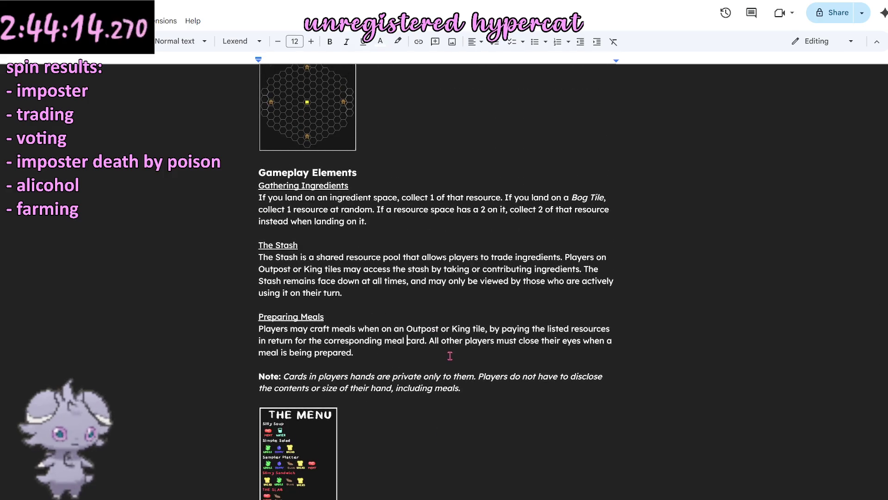
mouse_move(356, 354)
mouse_down()
mouse_move(233, 311)
mouse_move(224, 185)
mouse_up()
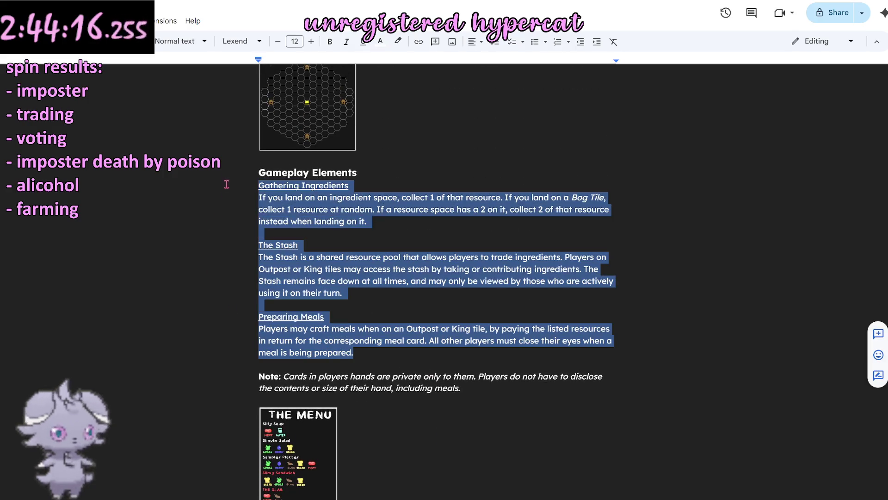
click(394, 231)
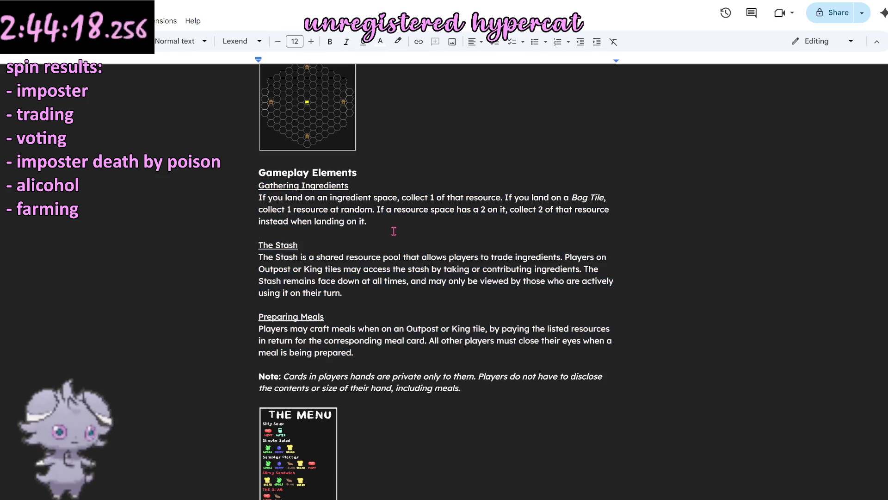
scroll(393, 233, down, 3)
scroll(391, 234, down, 3)
scroll(391, 236, down, 3)
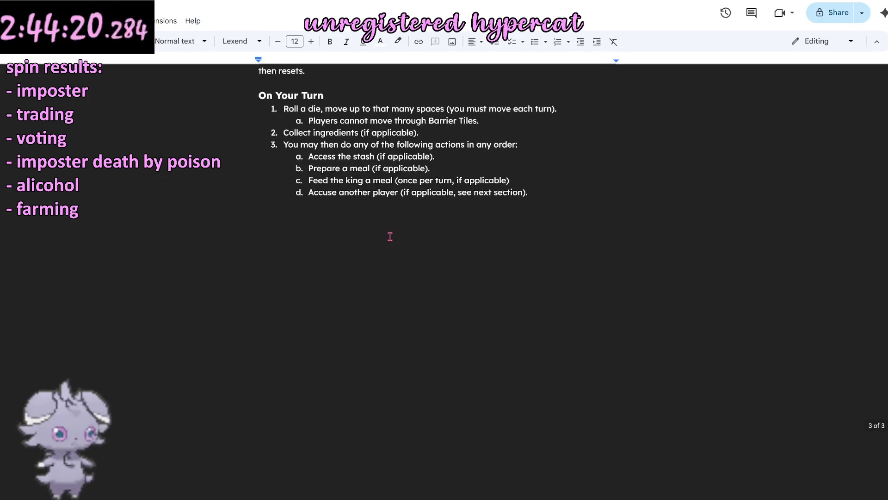
scroll(390, 236, up, 3)
scroll(390, 237, up, 2)
scroll(390, 236, up, 3)
scroll(391, 237, up, 1)
scroll(391, 236, up, 3)
scroll(390, 238, up, 3)
scroll(389, 238, up, 1)
scroll(389, 238, down, 6)
scroll(389, 238, down, 3)
scroll(388, 239, up, 6)
scroll(388, 238, up, 2)
scroll(386, 239, down, 4)
scroll(386, 239, down, 3)
click(389, 252)
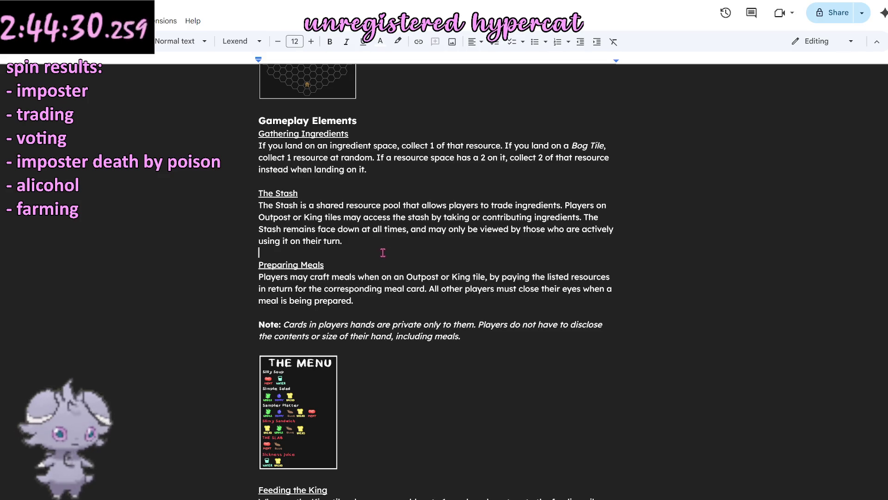
scroll(386, 253, up, 3)
scroll(378, 253, up, 5)
scroll(371, 254, up, 1)
scroll(371, 253, up, 1)
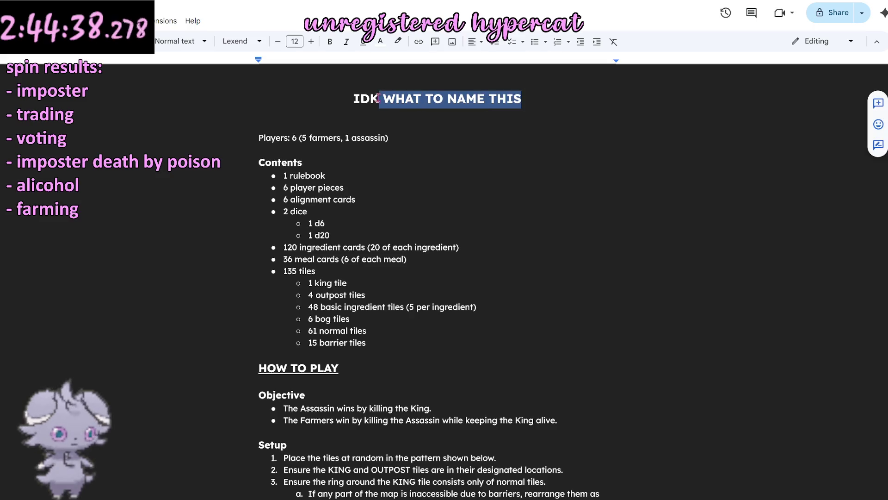
Step: Replace the title IDK WHAT TO NAME THIS with FINAL MEAL, then with SPECIAL MEAL
drag(525, 99, 352, 98)
key(BackSpace)
text(FINAL)
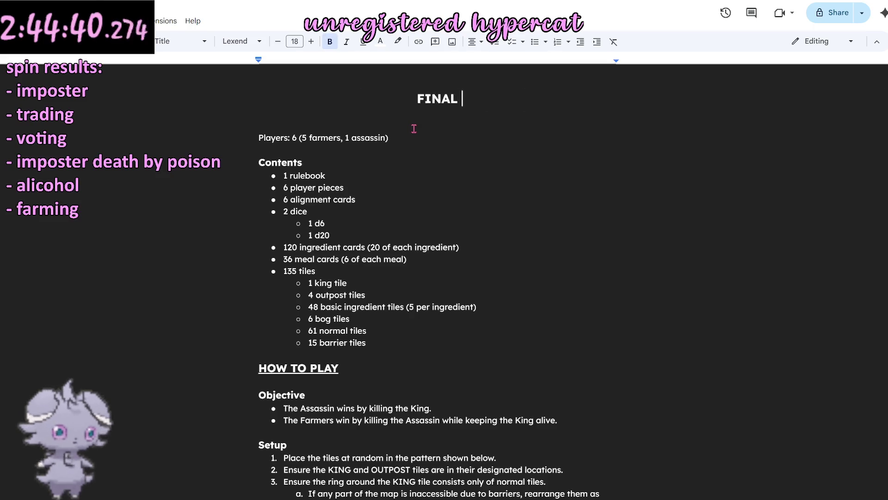
text( MEAL)
click(445, 127)
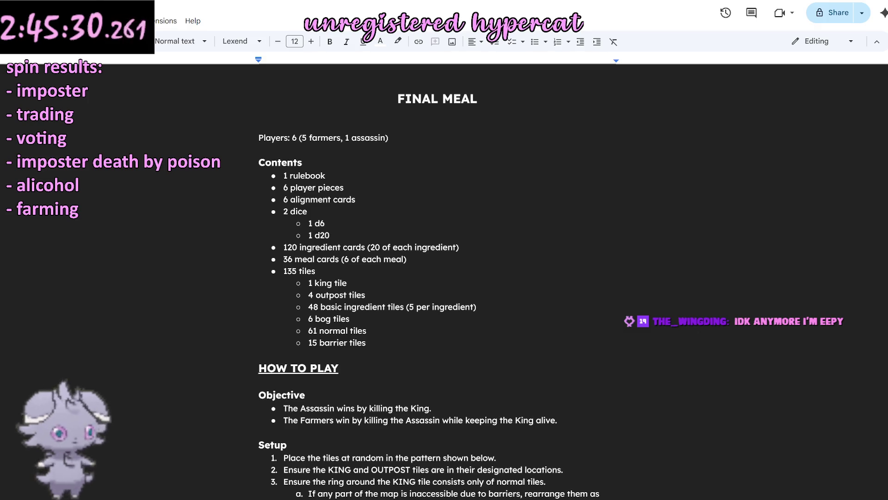
click(423, 99)
drag(477, 99, 374, 95)
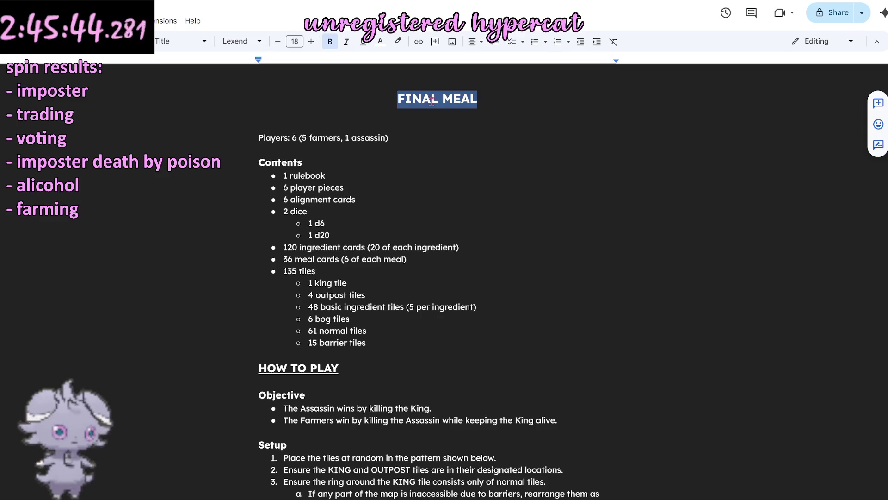
text(SPECIAL MEAL)
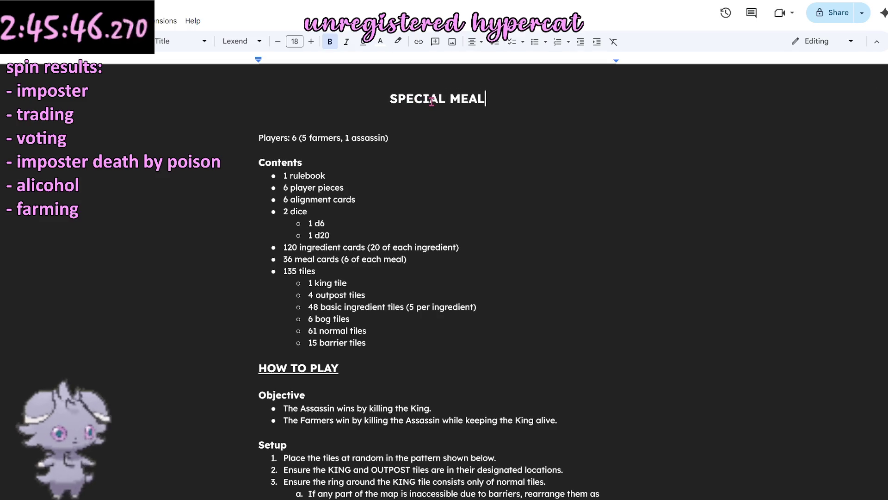
click(467, 128)
scroll(460, 181, down, 1)
scroll(461, 182, up, 1)
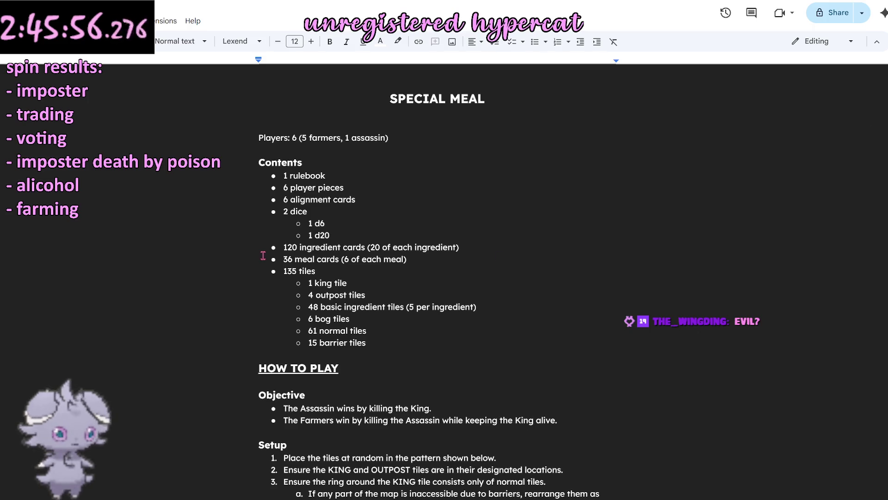
click(261, 354)
scroll(342, 343, down, 3)
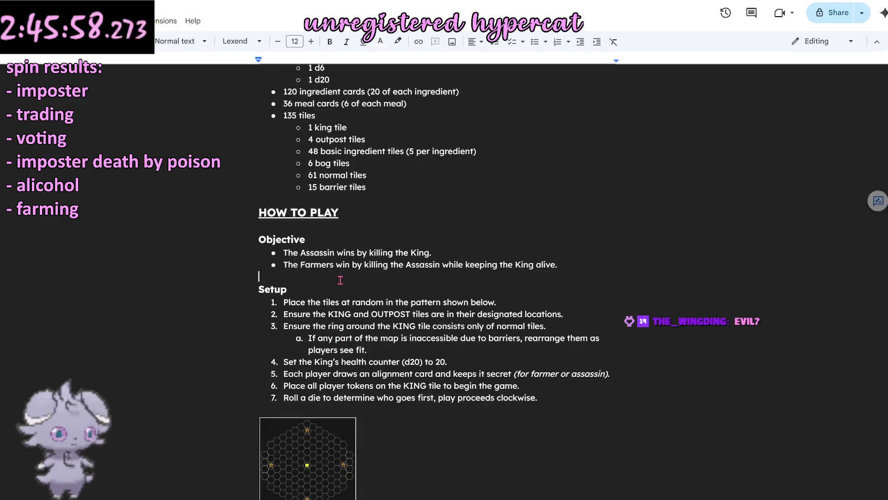
scroll(340, 278, down, 4)
scroll(361, 306, down, 4)
scroll(375, 334, down, 4)
scroll(375, 334, down, 3)
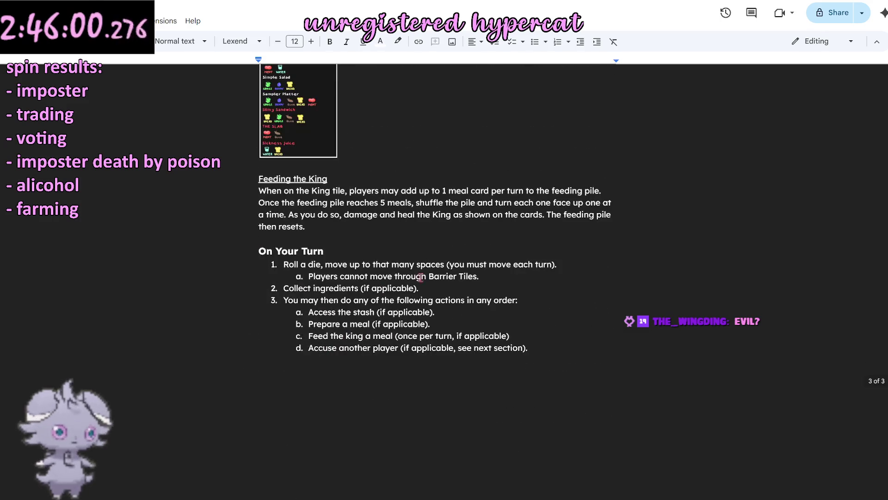
scroll(375, 333, down, 1)
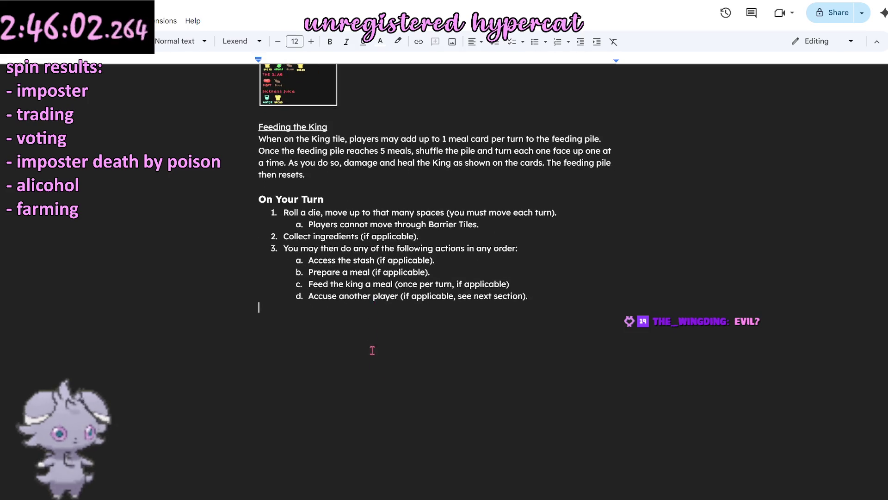
scroll(372, 334, up, 4)
scroll(372, 369, up, 2)
scroll(375, 389, up, 4)
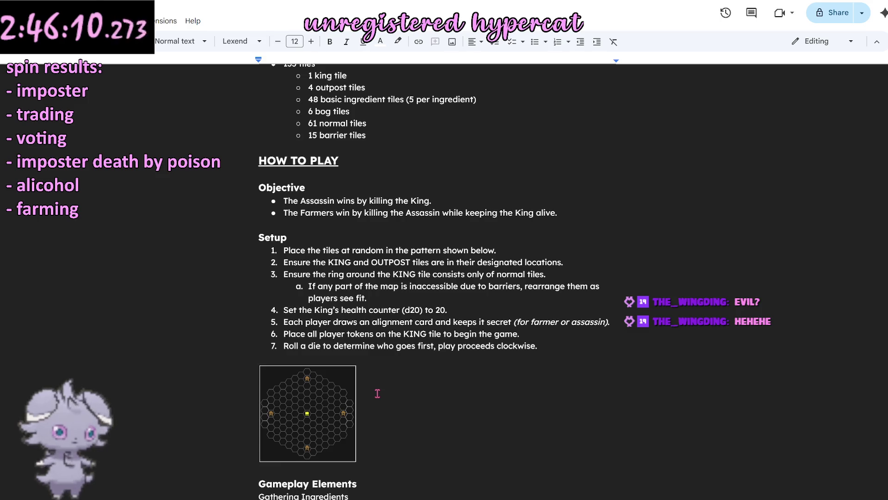
scroll(305, 360, down, 3)
scroll(303, 362, down, 4)
scroll(297, 361, down, 5)
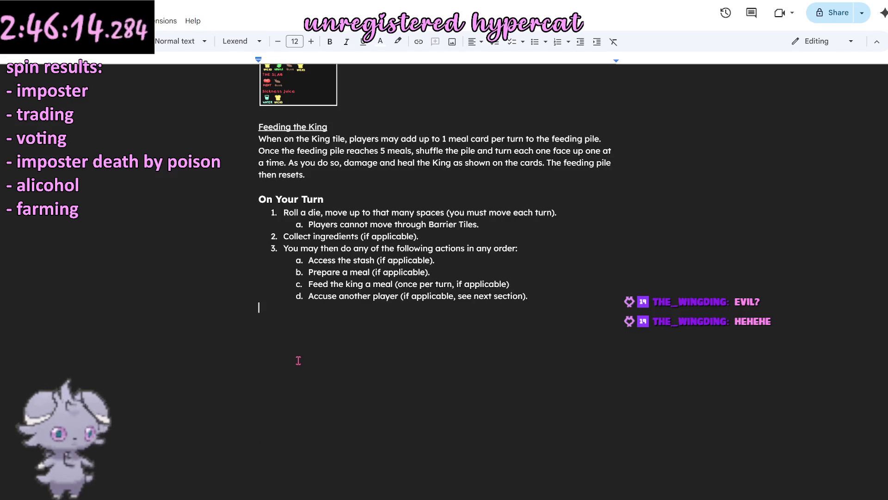
scroll(298, 361, up, 1)
scroll(299, 360, up, 3)
scroll(299, 360, up, 1)
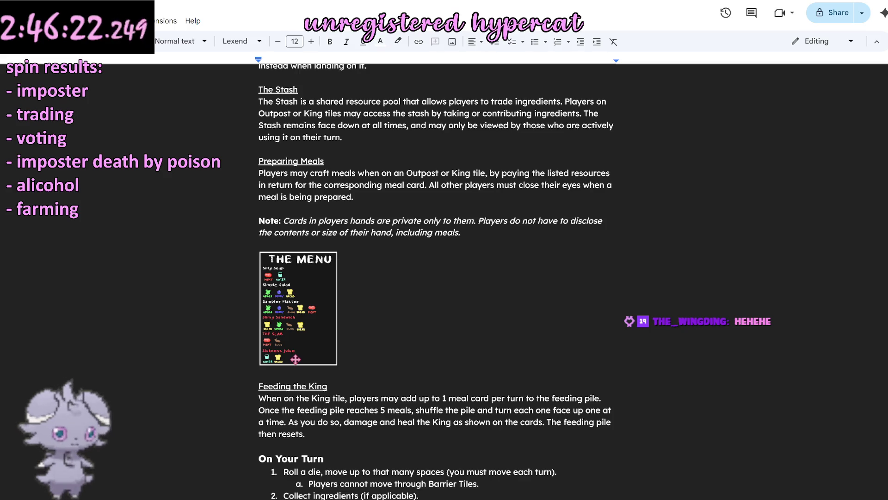
scroll(258, 367, down, 4)
scroll(268, 373, down, 2)
scroll(280, 373, up, 4)
scroll(280, 375, up, 1)
scroll(280, 375, up, 3)
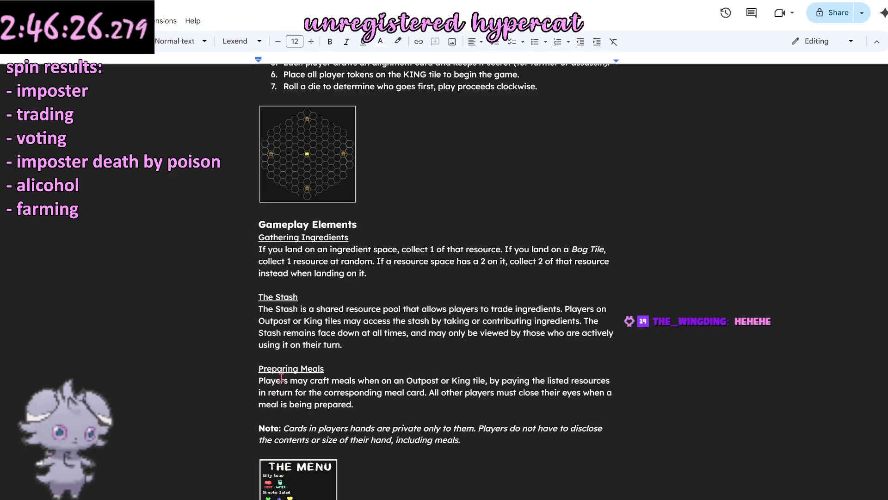
scroll(281, 375, up, 2)
scroll(280, 375, up, 1)
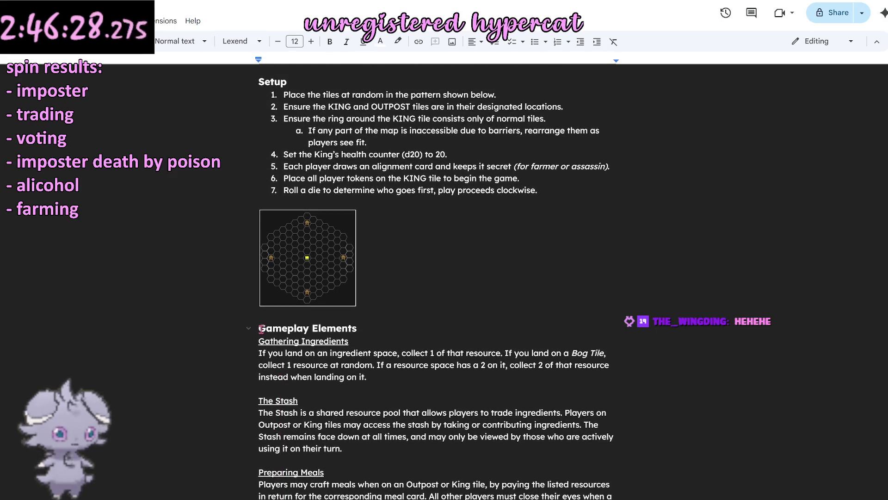
Step: Copy the Gameplay Elements heading through 'If' and paste it below the On Your Turn list
drag(258, 330, 263, 352)
key(ctrl+c)
click(313, 368)
scroll(310, 368, down, 4)
scroll(305, 347, down, 1)
scroll(292, 277, down, 3)
click(290, 238)
key(ctrl+v)
scroll(306, 301, up, 2)
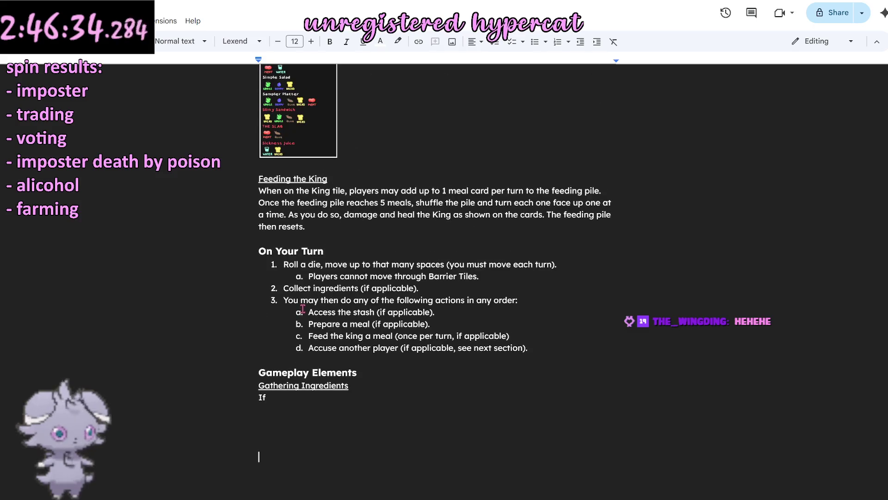
Step: Delete the pasted Gathering Ingredients subheading, leaving the heading and 'If' line
triple_click(297, 386)
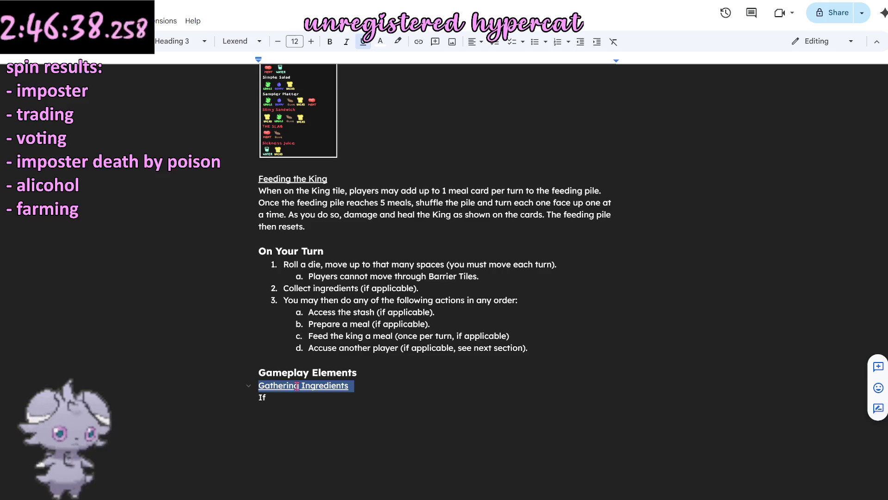
key(BackSpace)
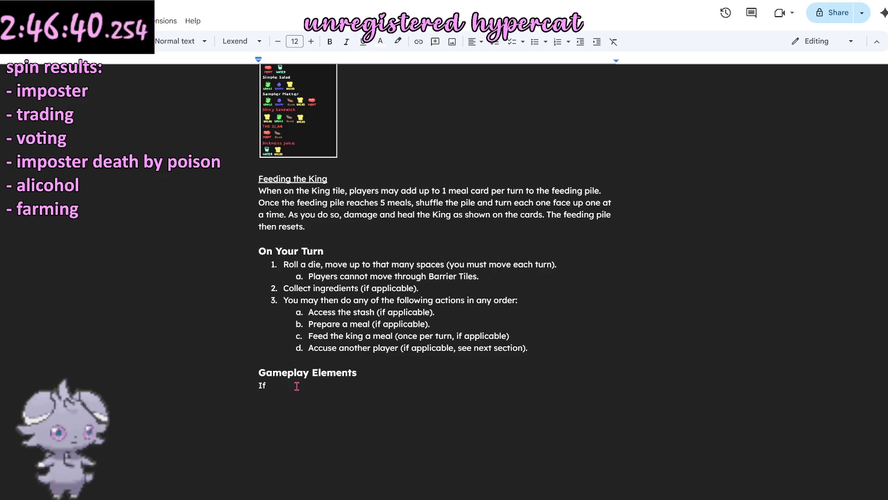
scroll(296, 386, up, 2)
scroll(298, 381, up, 3)
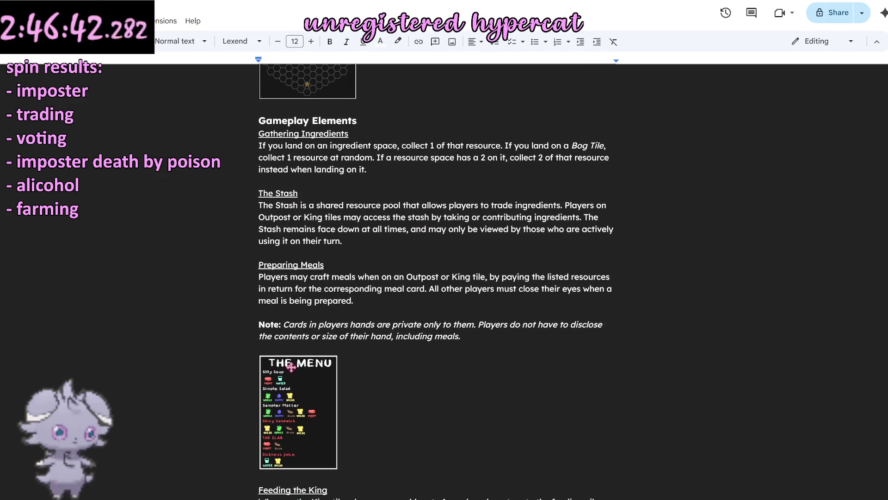
scroll(299, 381, down, 3)
Step: Replace the pasted heading text with 'Killing Players'
click(301, 425)
key(End)
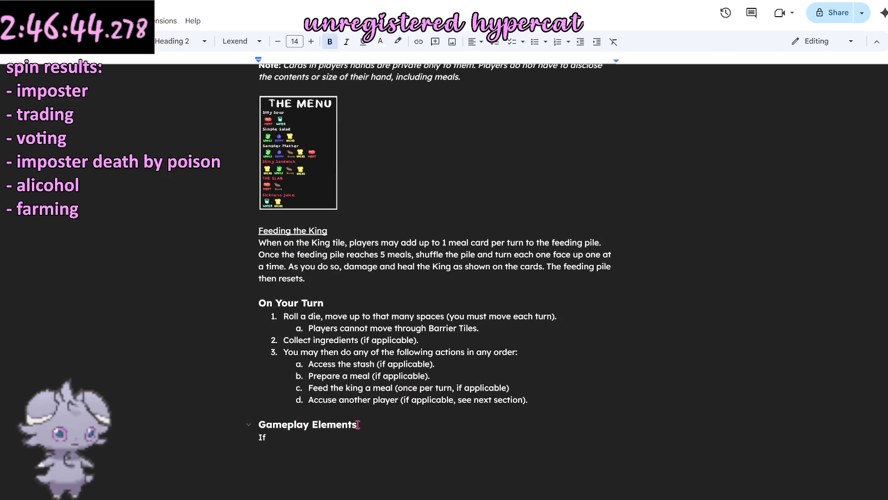
key(ctrl+shift+Left)
key(ctrl+shift+Left)
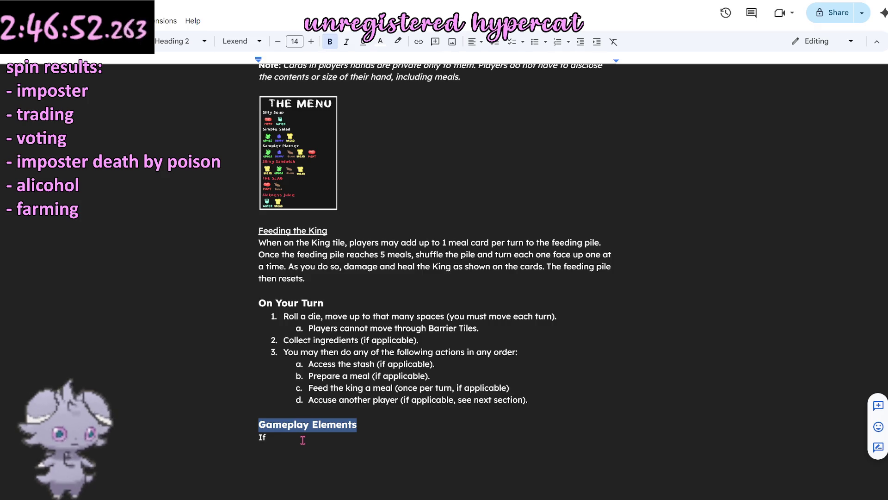
text(Killing)
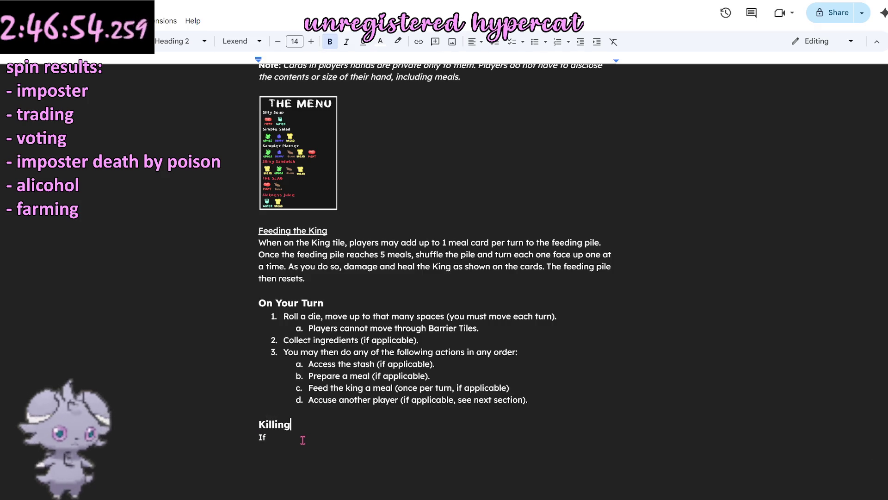
text( Players)
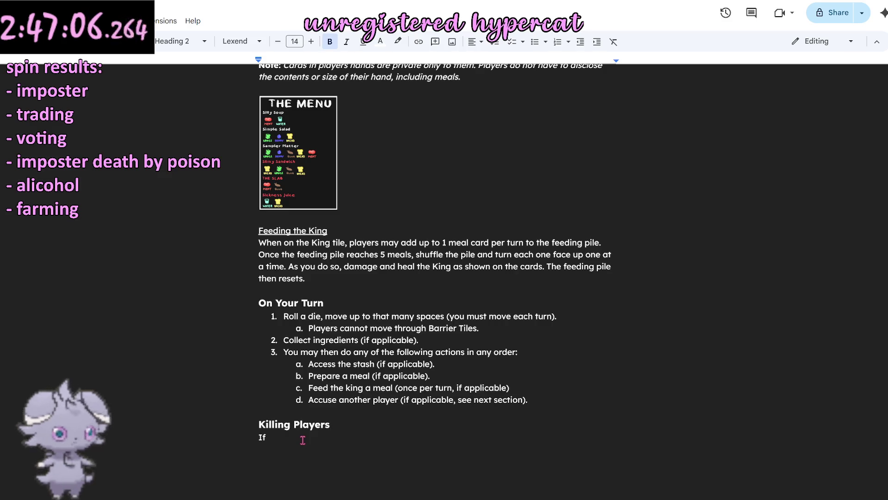
click(303, 440)
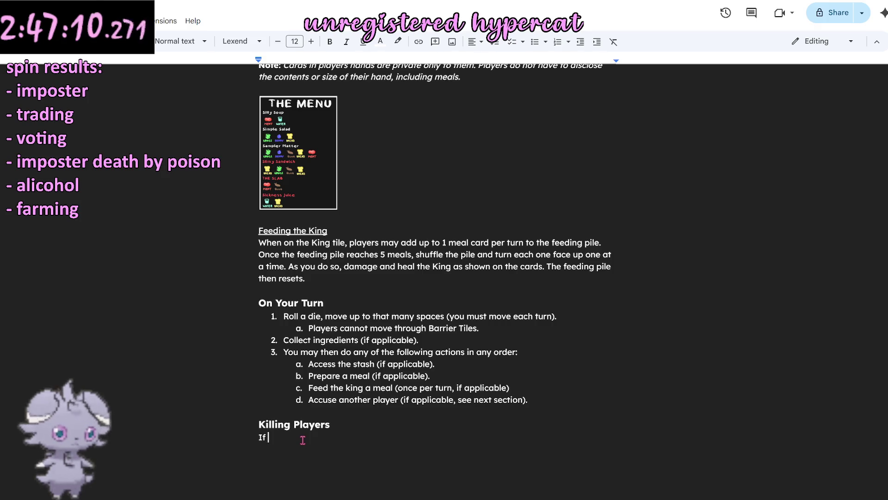
Step: Write 'To kill a player, you first have to accuse them!' under Killing Players, fixing typos
key(BackSpace)
key(BackSpace)
text(To )
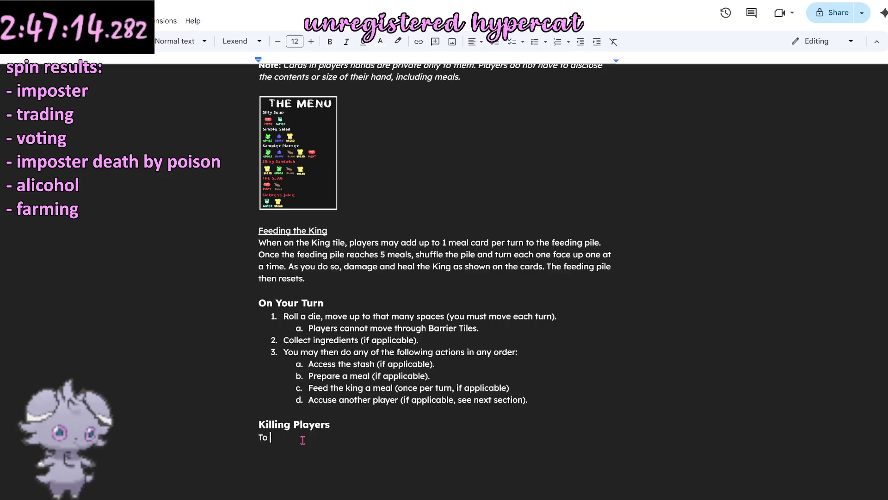
text(kill)
key(BackSpace)
key(BackSpace)
key(BackSpace)
key(BackSpace)
key(BackSpace)
key(BackSpace)
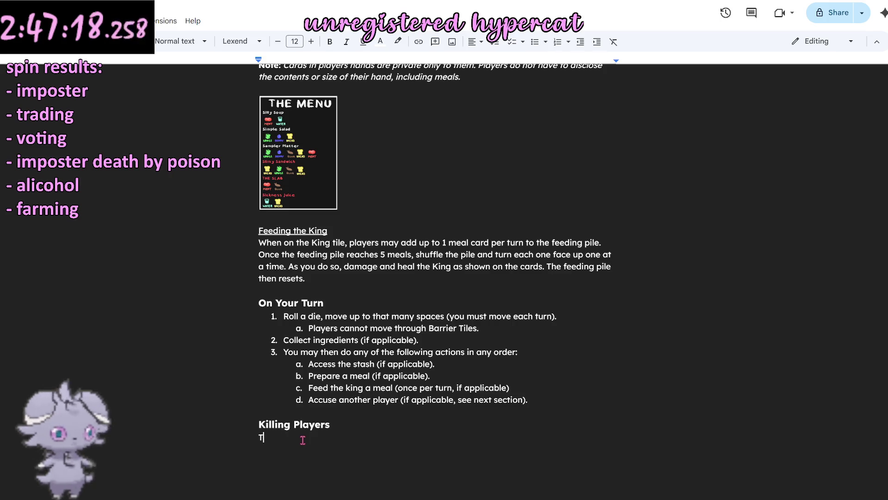
text(o kill a player, you must)
key(BackSpace)
key(BackSpace)
key(BackSpace)
key(BackSpace)
key(BackSpace)
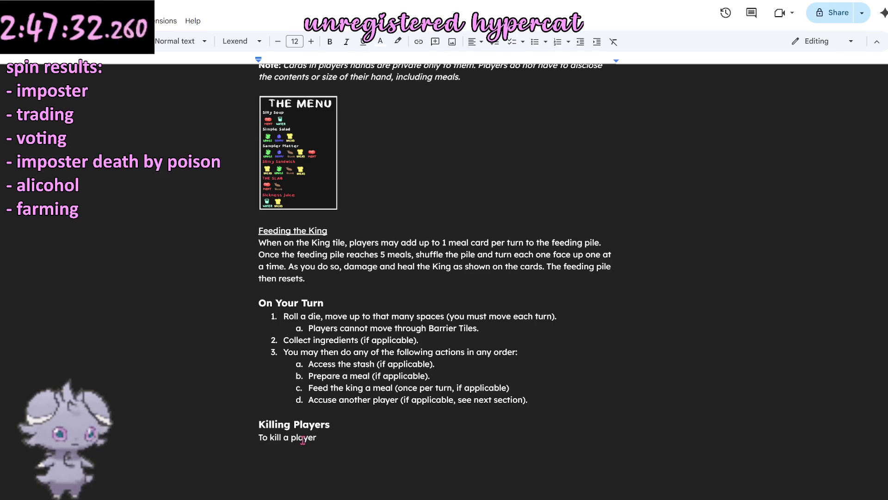
scroll(303, 438, down, 1)
drag(332, 385, 256, 385)
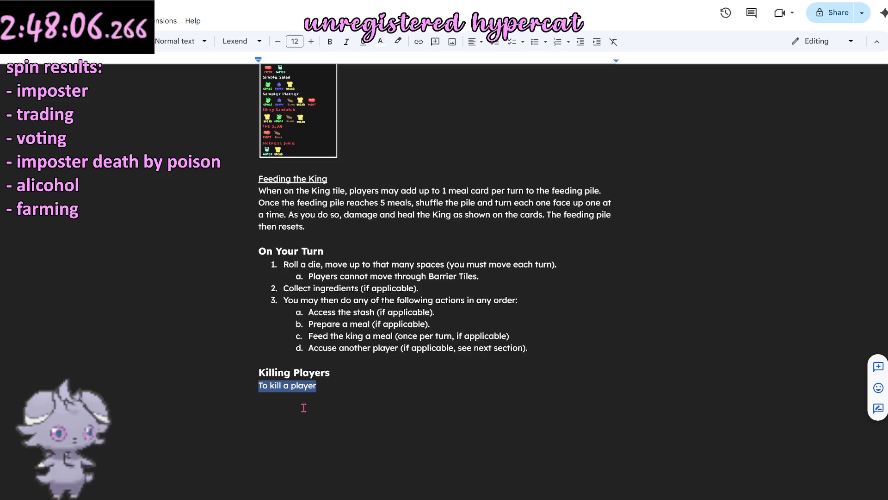
text(To kill a player, you first have to nomin)
key(BackSpace)
key(BackSpace)
key(BackSpace)
key(BackSpace)
key(BackSpace)
text(accuse them!)
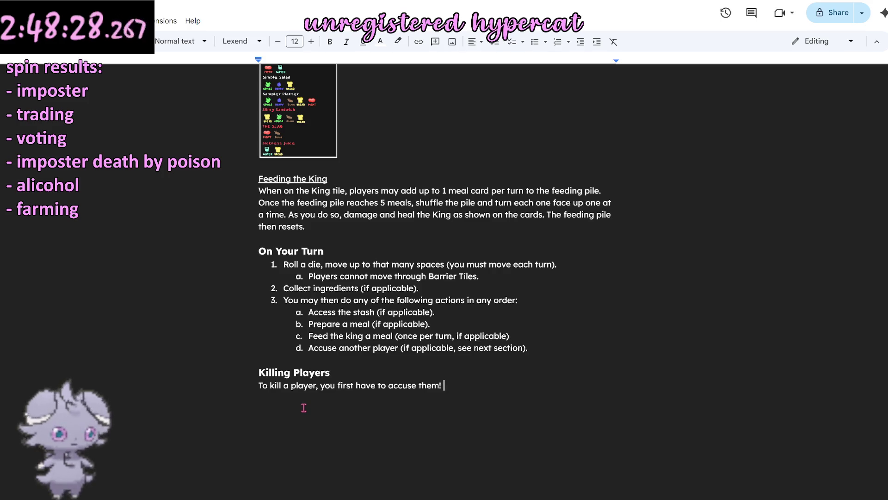
text(To accuse a player, you myst)
key(BackSpace)
key(BackSpace)
key(BackSpace)
text(ust be on)
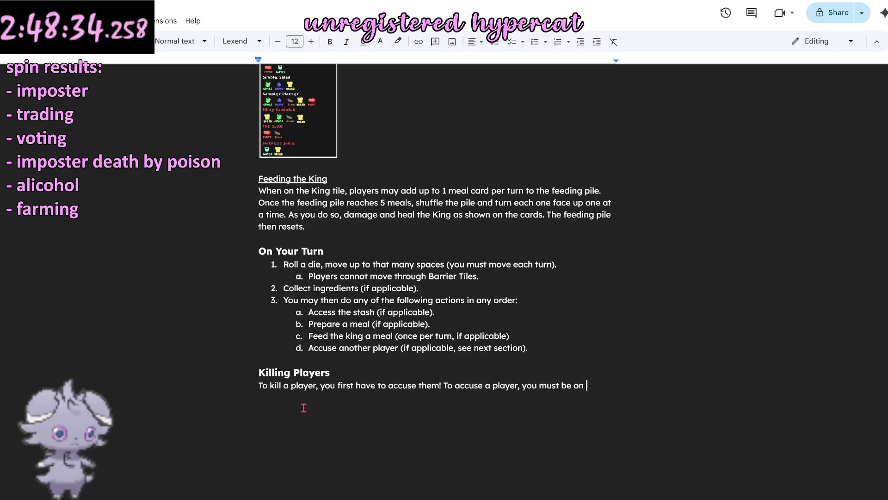